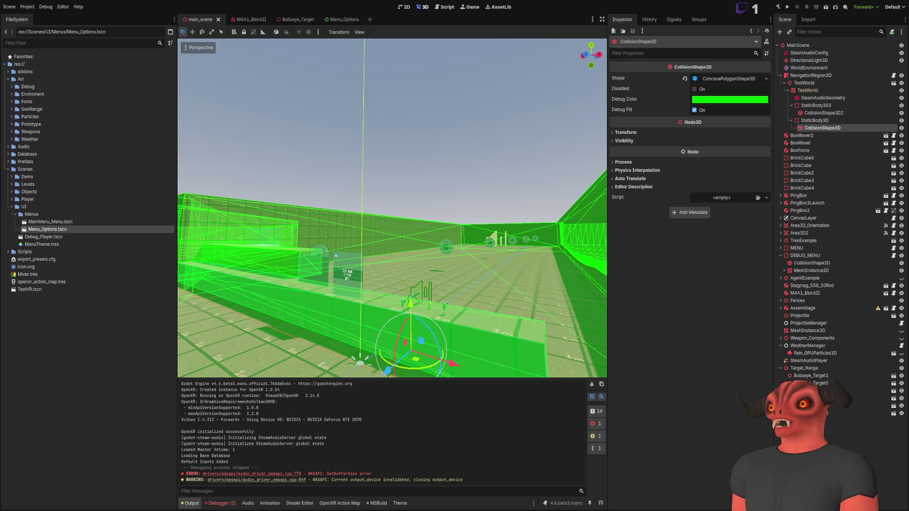
# Step: Clear the CollisionShape3D debug colour to hide the green overlay, then save main_scene
pyautogui.moveTo(393, 208)
pyautogui.mouseDown()
pyautogui.moveTo(369, 211)
pyautogui.moveTo(392, 208)
pyautogui.moveTo(408, 119)
pyautogui.moveTo(331, 138)
pyautogui.moveTo(374, 137)
pyautogui.mouseUp()
pyautogui.click(843, 128)
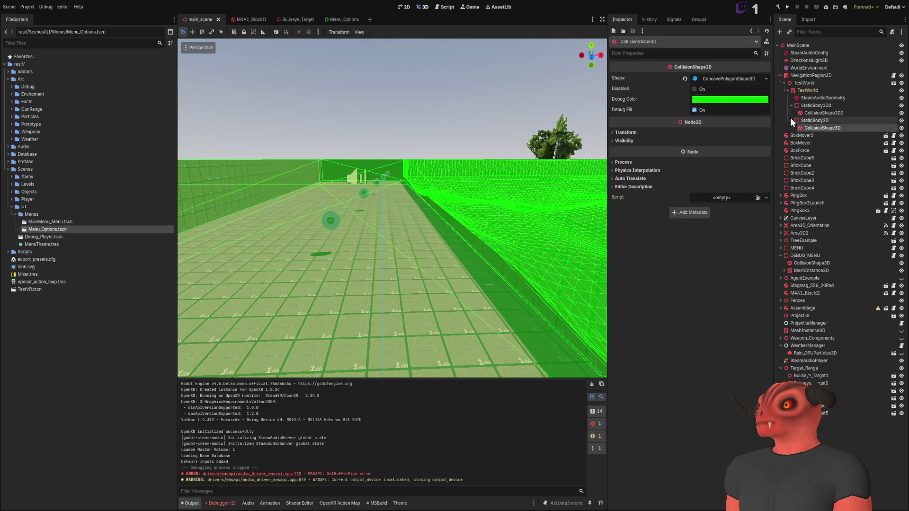
pyautogui.hotkey('ctrl', 'z')
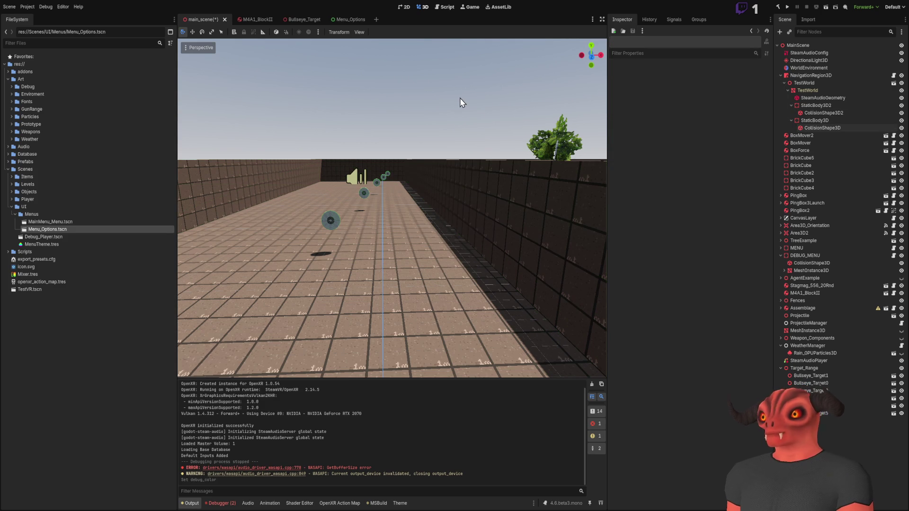
pyautogui.hotkey('ctrl', 's')
# Step: Fly the editor camera past the targets and down the corridor to the menu panel, then go to Visual Studio
pyautogui.press('w')
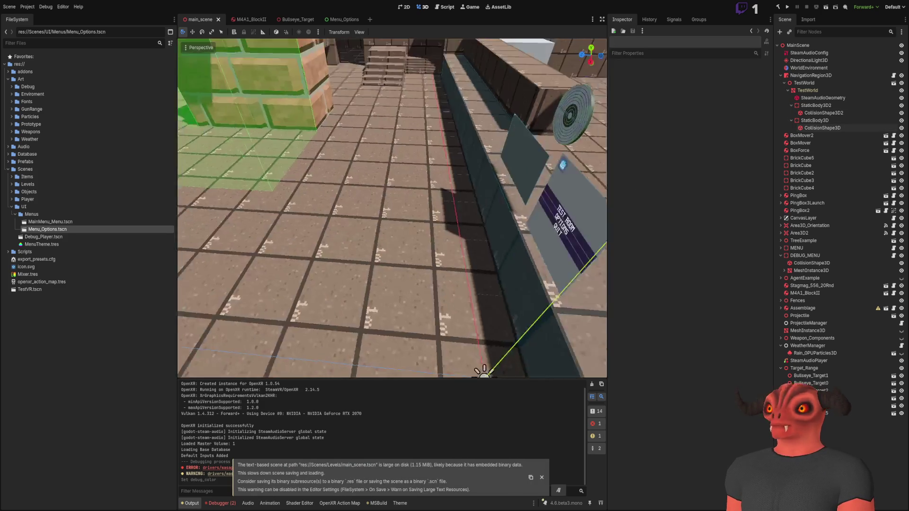
pyautogui.press('s')
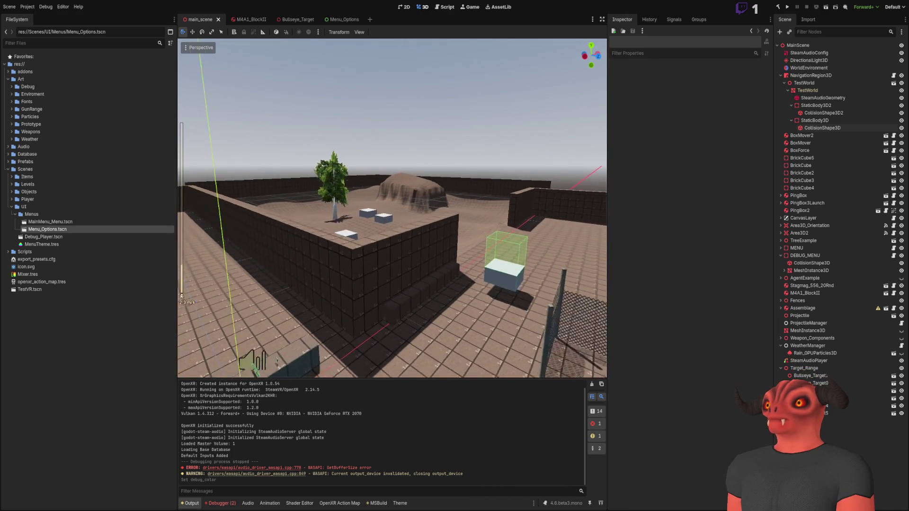
pyautogui.scroll(10, 392, 208)
pyautogui.scroll(-20, 392, 208)
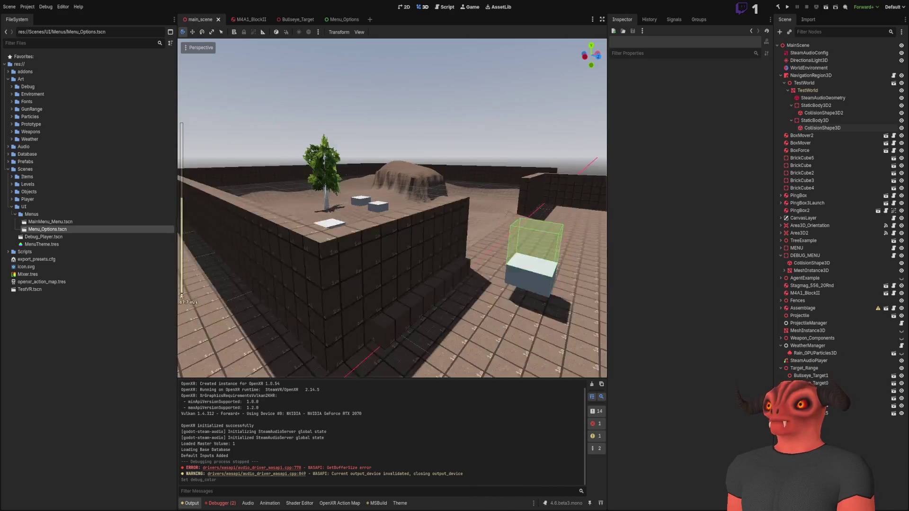
pyautogui.press('w')
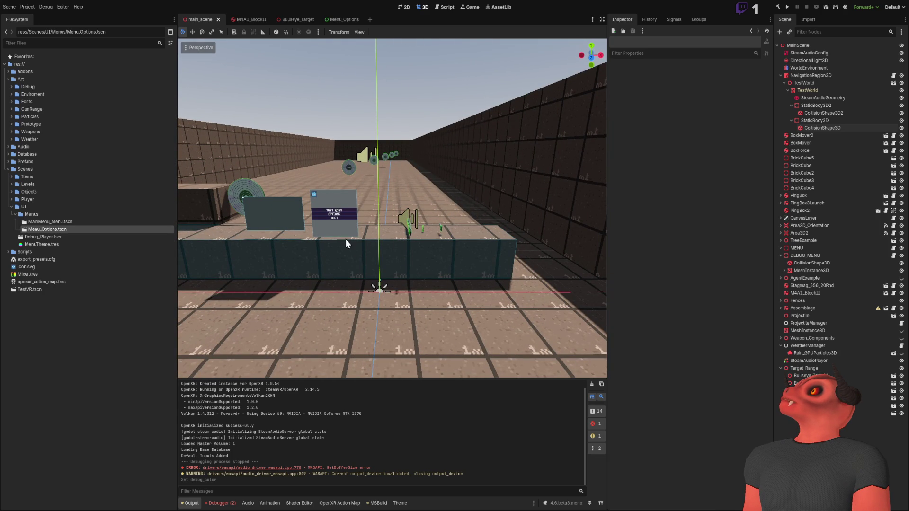
pyautogui.press('w')
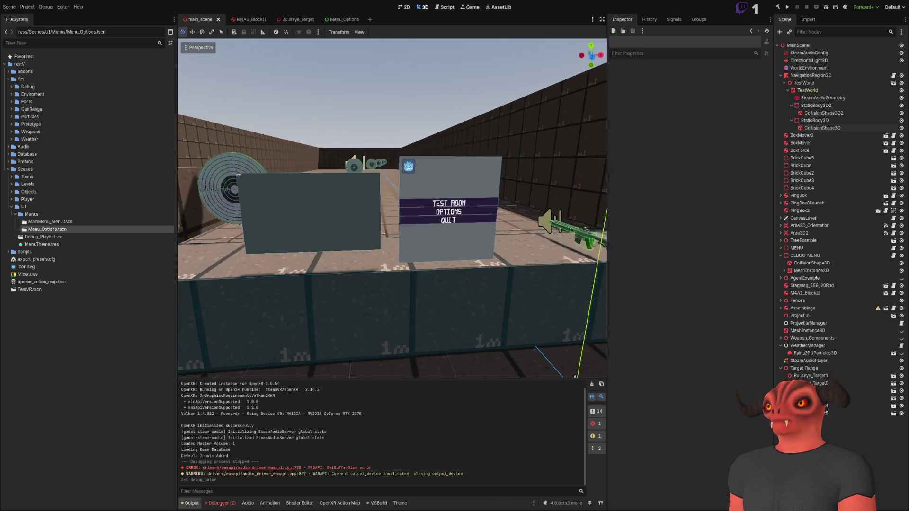
pyautogui.hotkey('alt', 'Tab')
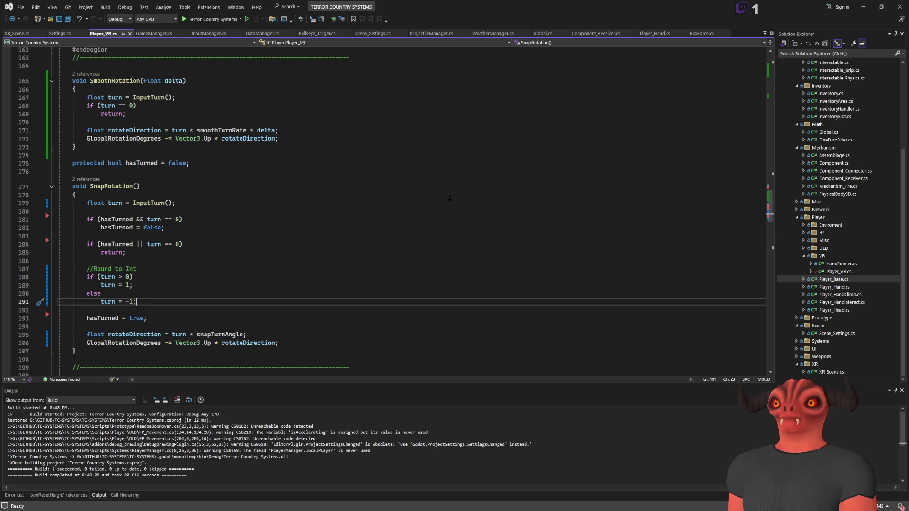
# Step: Place the caret in Player_VR.cs's SnapRotation method, at the end of line 257
pyautogui.click(448, 196)
pyautogui.scroll(-20, 447, 196)
pyautogui.hotkey('alt', 'Tab')
pyautogui.hotkey('alt', 'Tab')
pyautogui.click(710, 234)
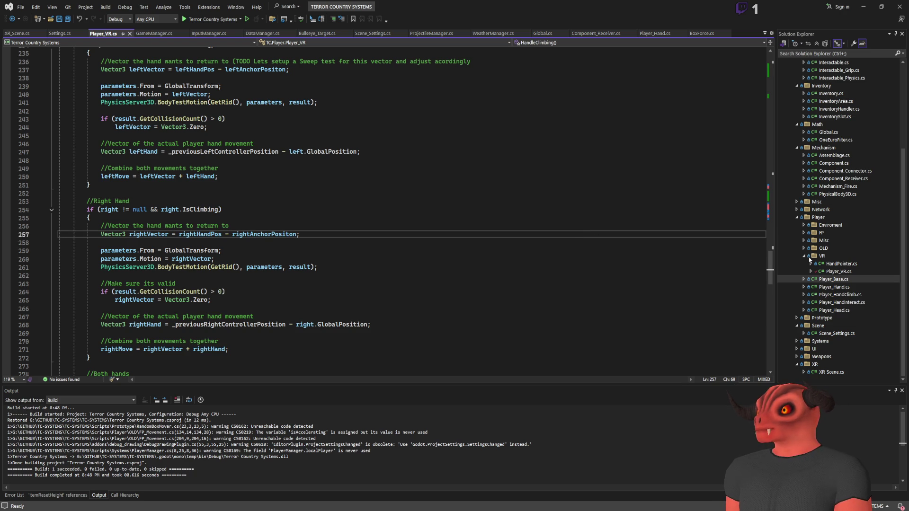
# Step: Open MainMenu.cs from the UI folder, scroll to its top, and return to Godot
pyautogui.click(793, 351)
pyautogui.scroll(-1, 794, 353)
pyautogui.doubleClick(833, 341)
pyautogui.scroll(5, 298, 192)
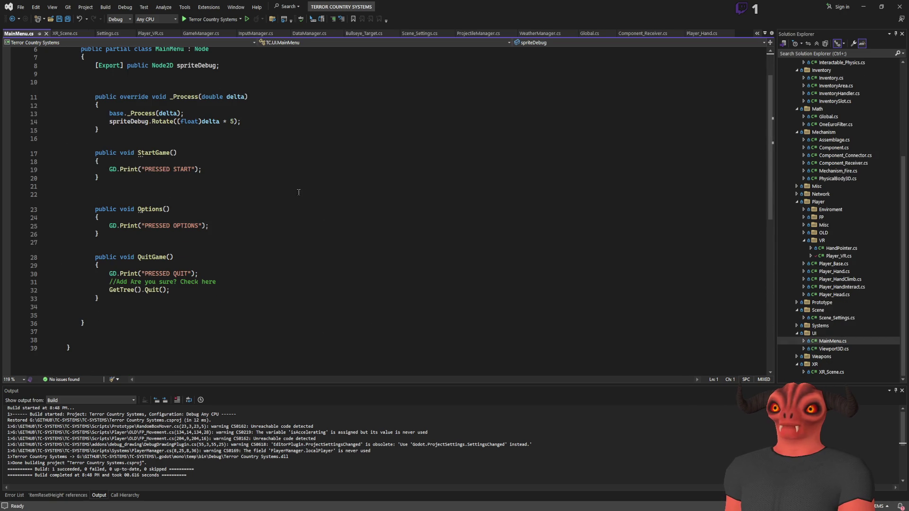
pyautogui.scroll(2, 298, 192)
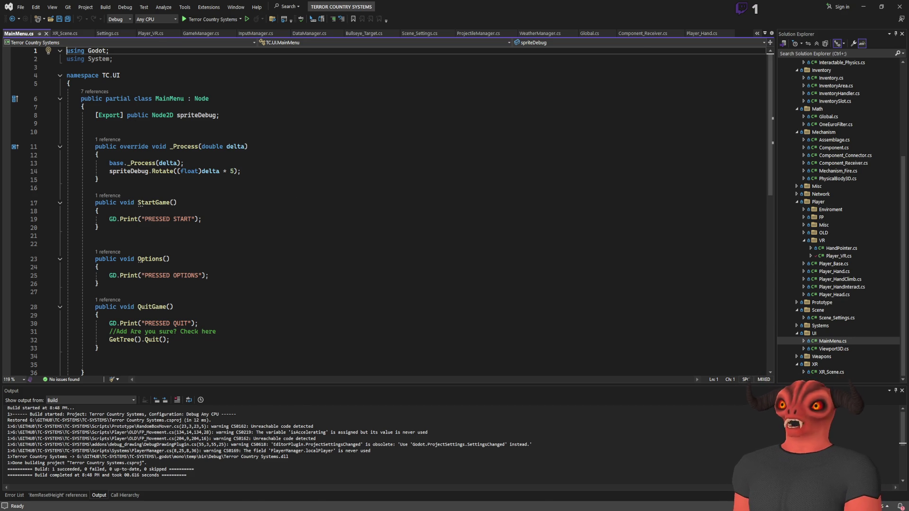
pyautogui.hotkey('alt', 'Tab')
pyautogui.hotkey('alt', 'Tab')
pyautogui.hotkey('alt', 'Tab')
pyautogui.hotkey('alt', 'Tab')
pyautogui.hotkey('alt', 'Tab')
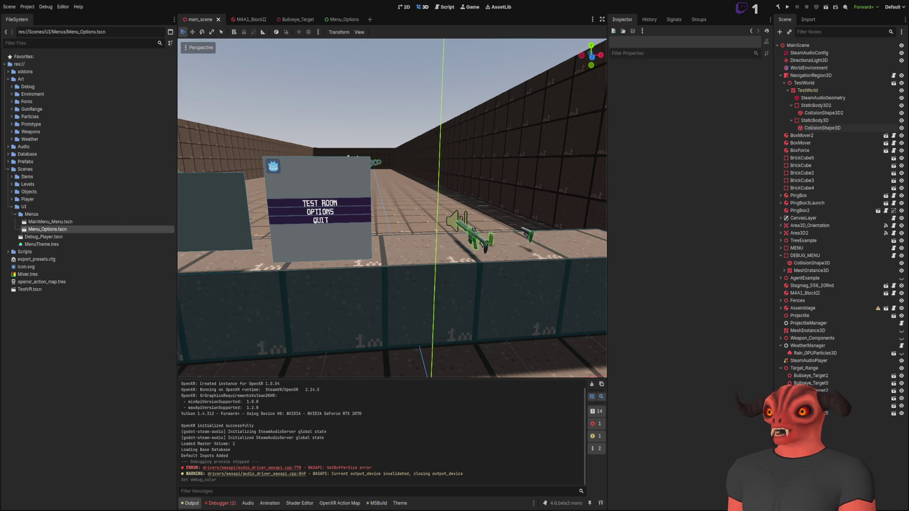
pyautogui.hotkey('alt', 'Tab')
pyautogui.hotkey('alt', 'Tab')
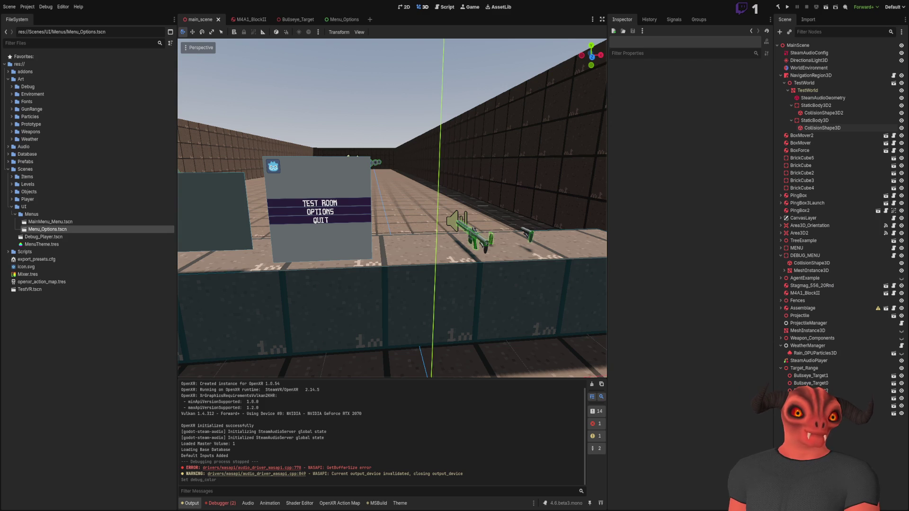
pyautogui.hotkey('alt', 'Tab')
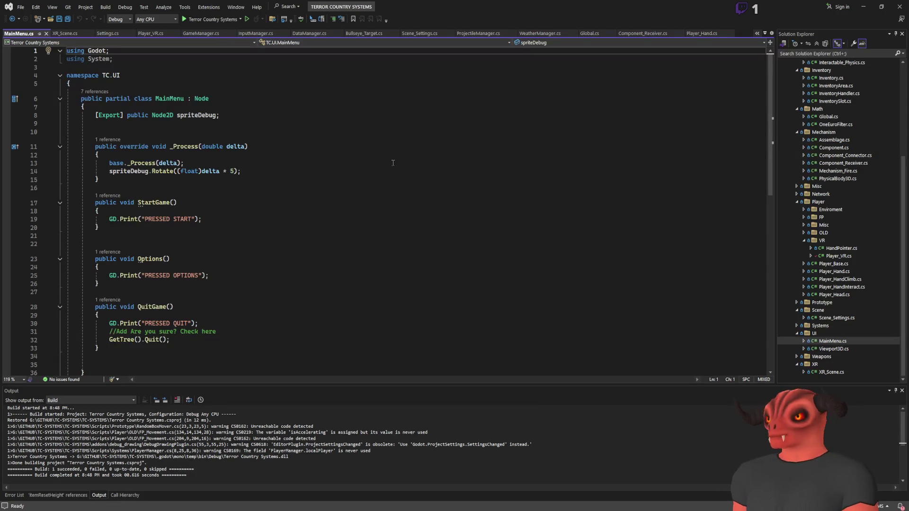
pyautogui.click(390, 113)
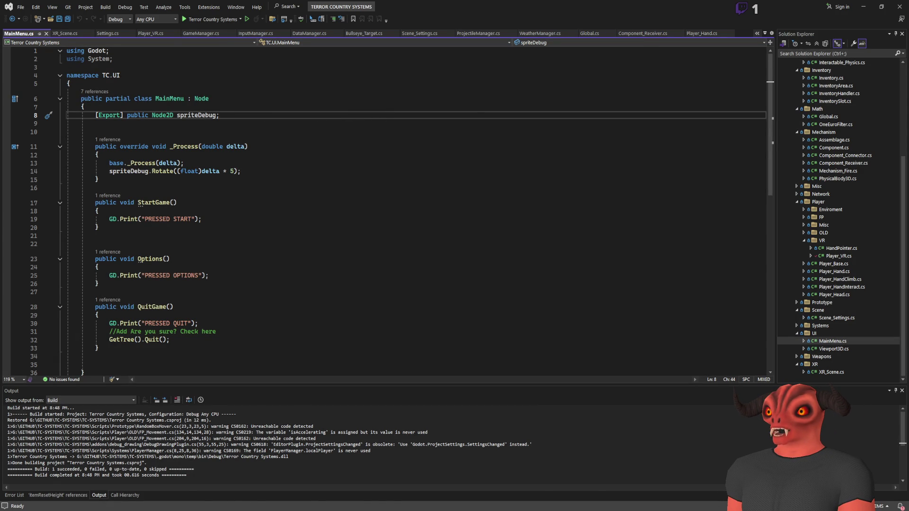
pyautogui.hotkey('alt', 'Tab')
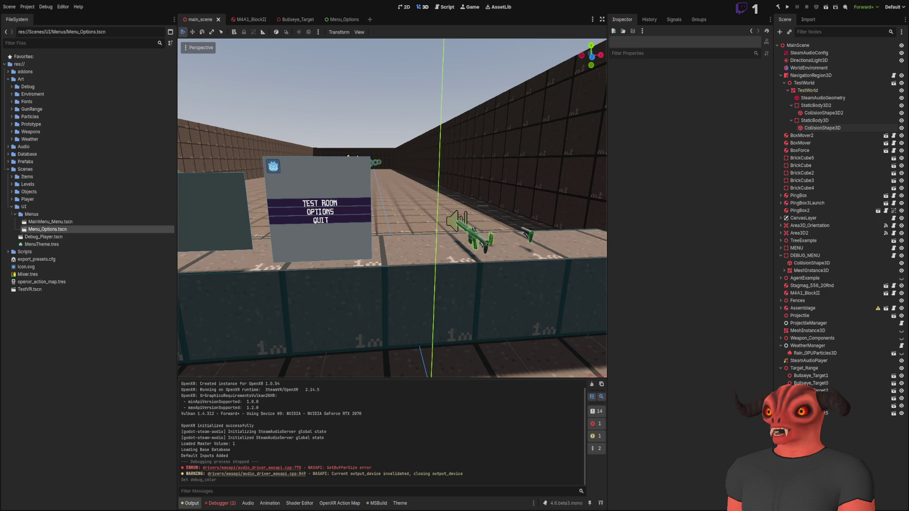
pyautogui.hotkey('alt', 'Tab')
pyautogui.click(540, 268)
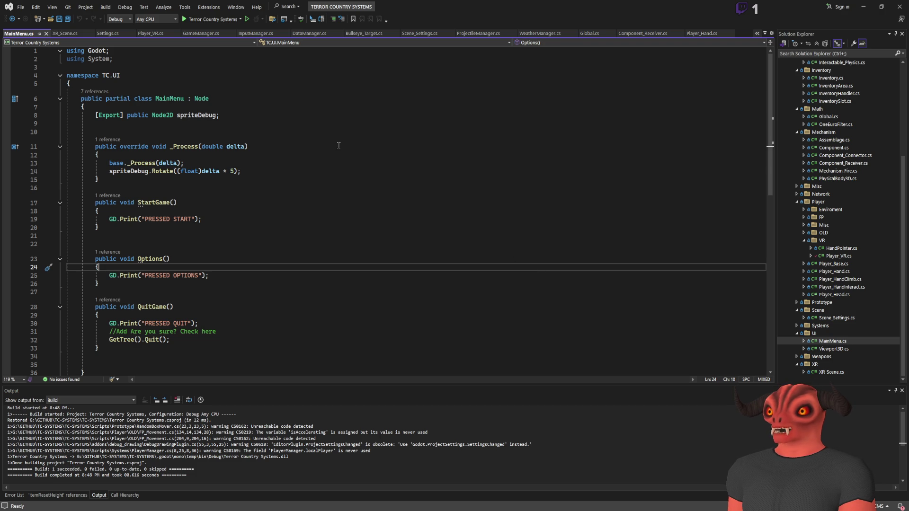
pyautogui.click(336, 163)
pyautogui.click(335, 170)
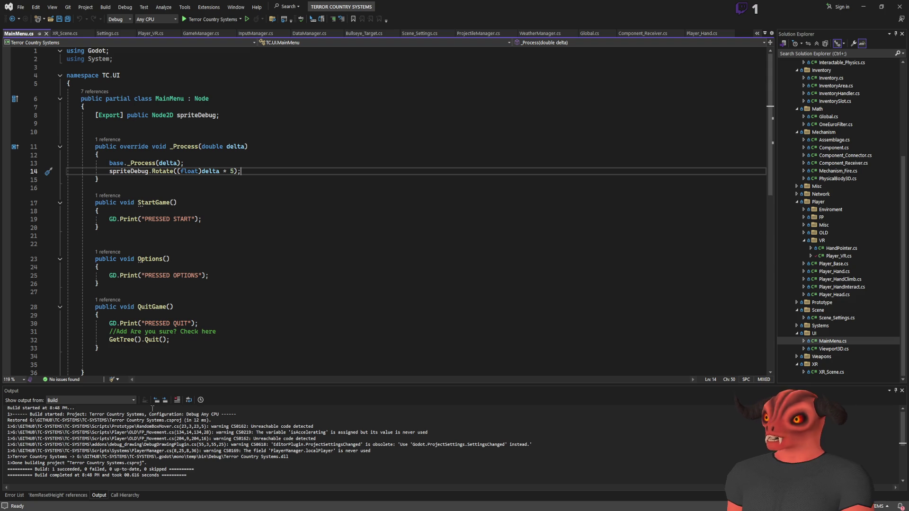
pyautogui.hotkey('alt', 'Tab')
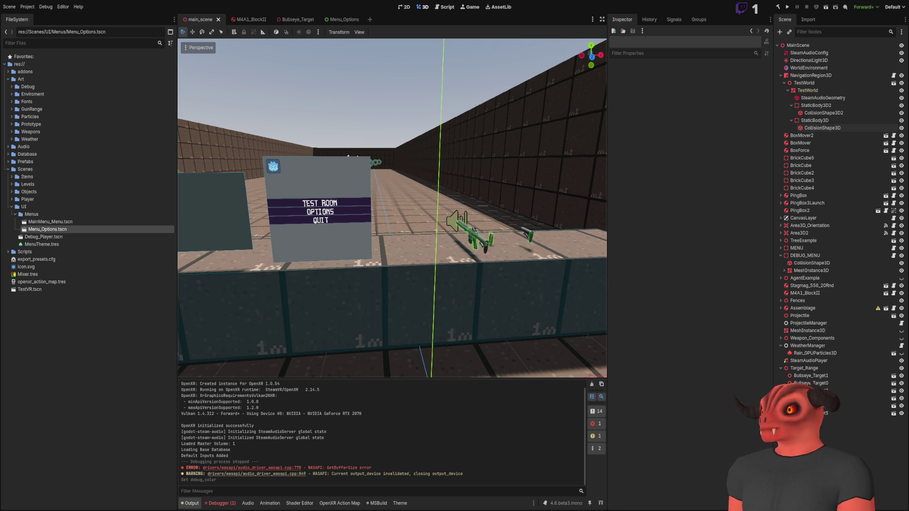
# Step: Leave Godot for Visual Studio on the way to Photoshop's blank Untitled-1 canvas
pyautogui.hotkey('alt', 'Tab')
pyautogui.hotkey('alt', 'Tab')
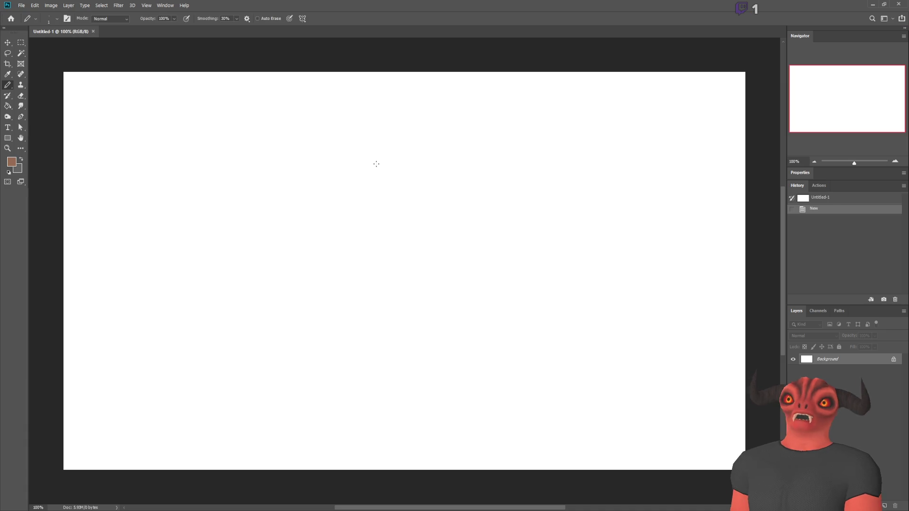
# Step: Invert the white Untitled-1 canvas to solid black, zoom out, and return to Godot
pyautogui.hotkey('ctrl', 'i')
pyautogui.scroll(-2, 376, 161)
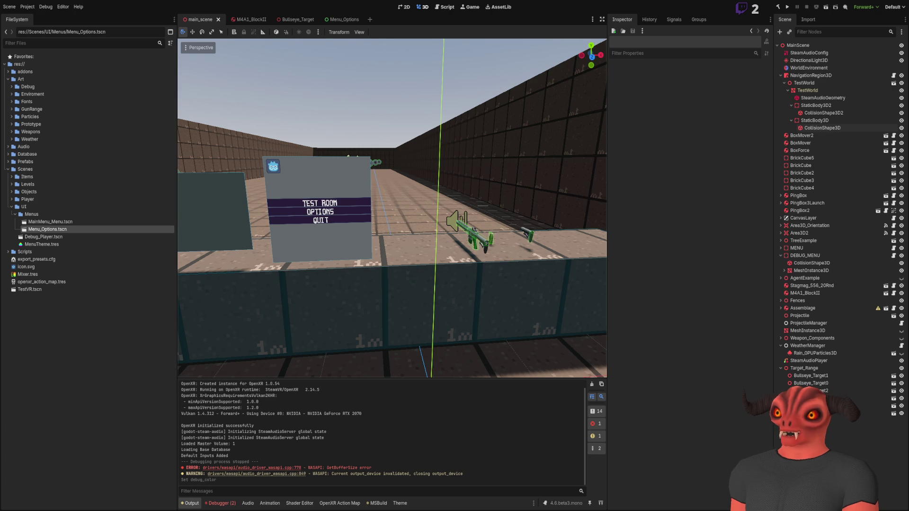
pyautogui.hotkey('alt', 'Tab')
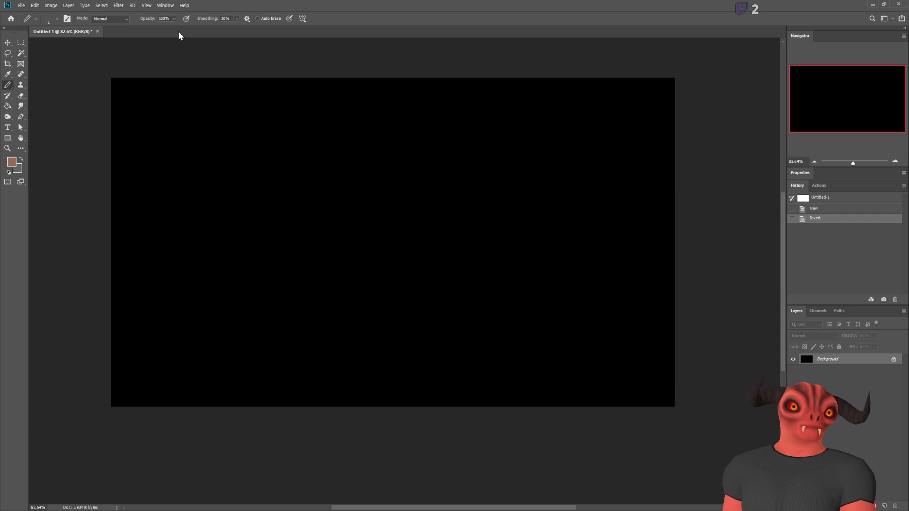
pyautogui.hotkey('alt', 'Tab')
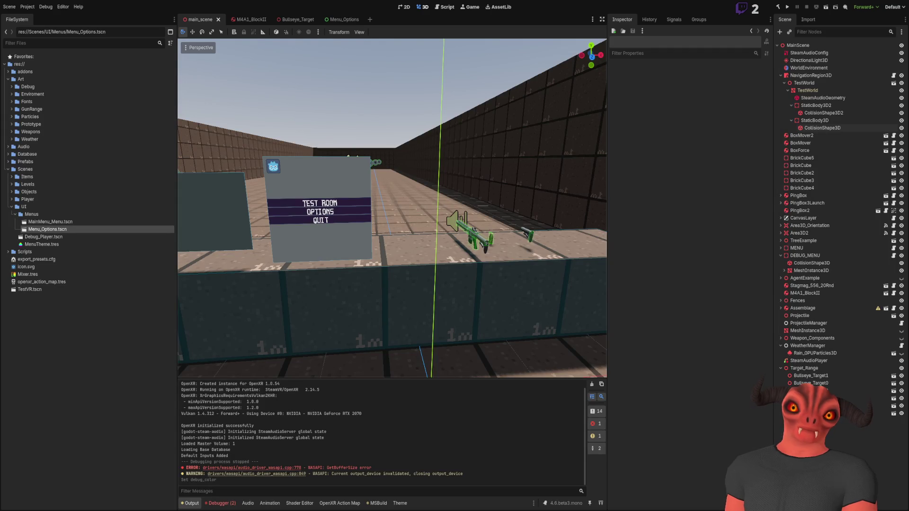
# Step: Paste the frog image onto the Photoshop canvas, then bring Visual Studio with MainMenu.cs forward
pyautogui.hotkey('alt', 'Tab')
pyautogui.hotkey('ctrl', 'v')
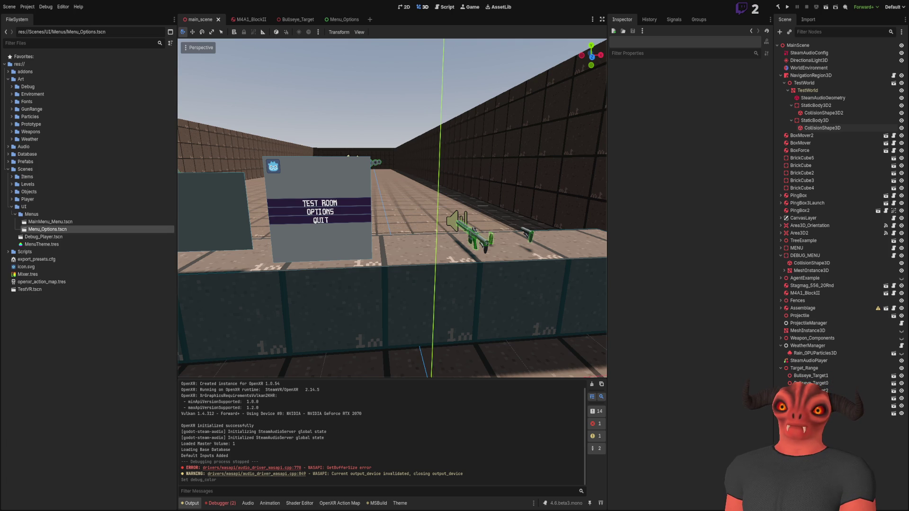
pyautogui.hotkey('alt', 'Tab')
pyautogui.click(865, 7)
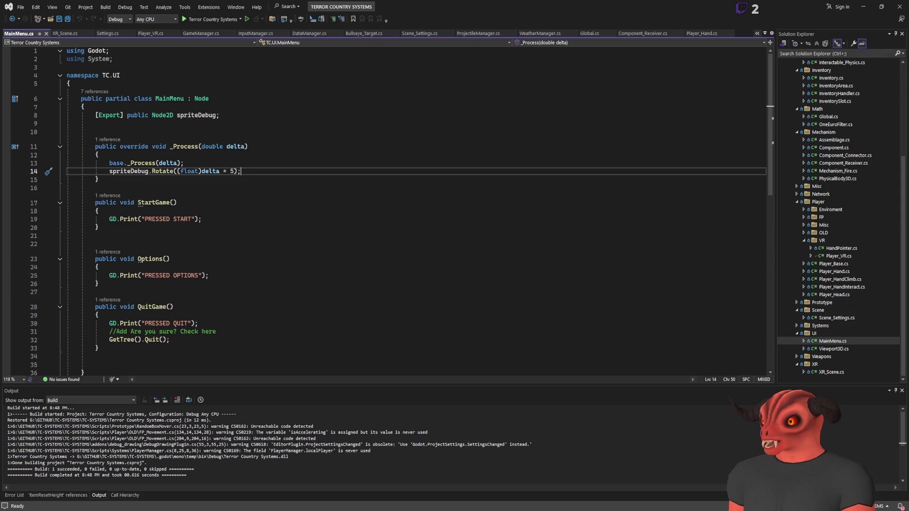
# Step: Minimize Visual Studio to reveal the Godot editor
pyautogui.click(865, 9)
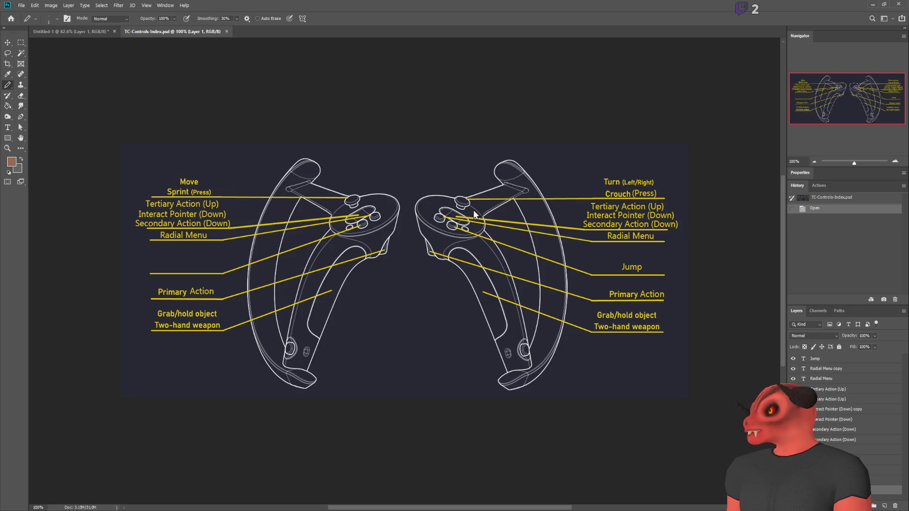
pyautogui.scroll(-1, 445, 284)
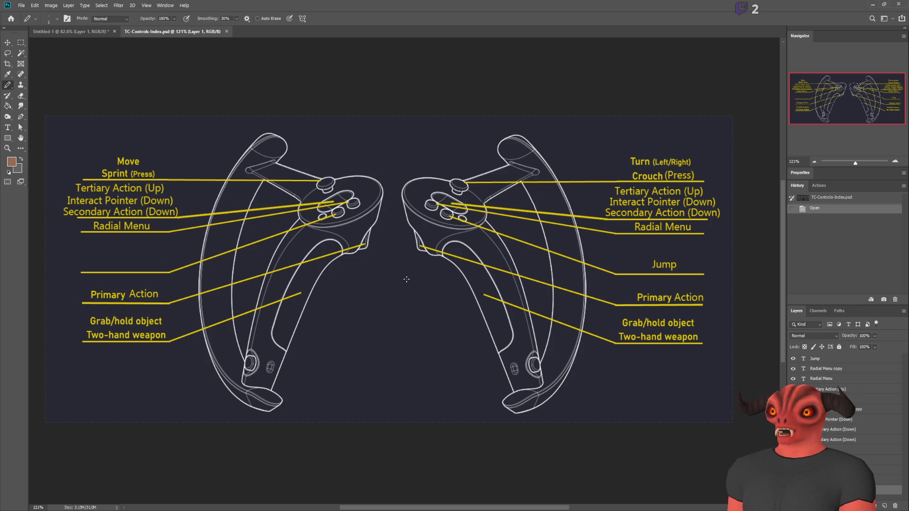
pyautogui.keyDown('alt'); pyautogui.scroll(5, 315, 241); pyautogui.keyUp('alt')
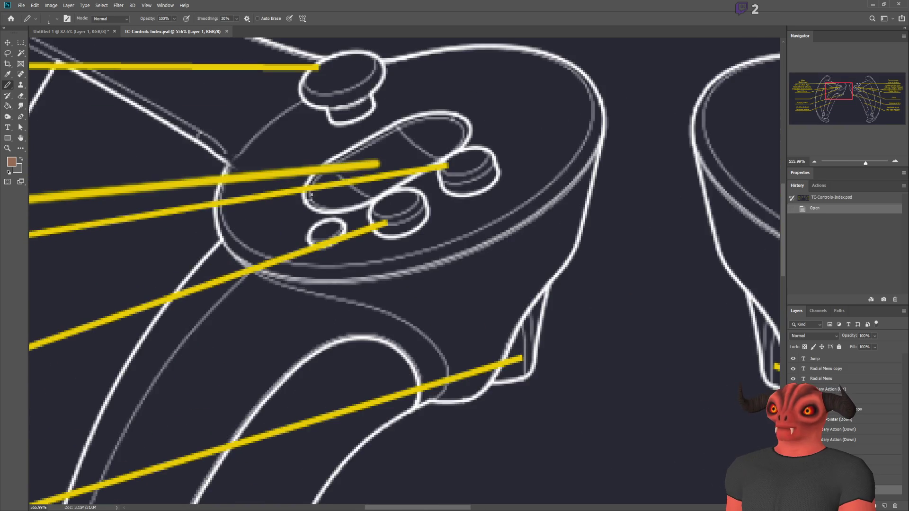
pyautogui.keyDown('alt'); pyautogui.scroll(-2, 335, 207); pyautogui.keyUp('alt')
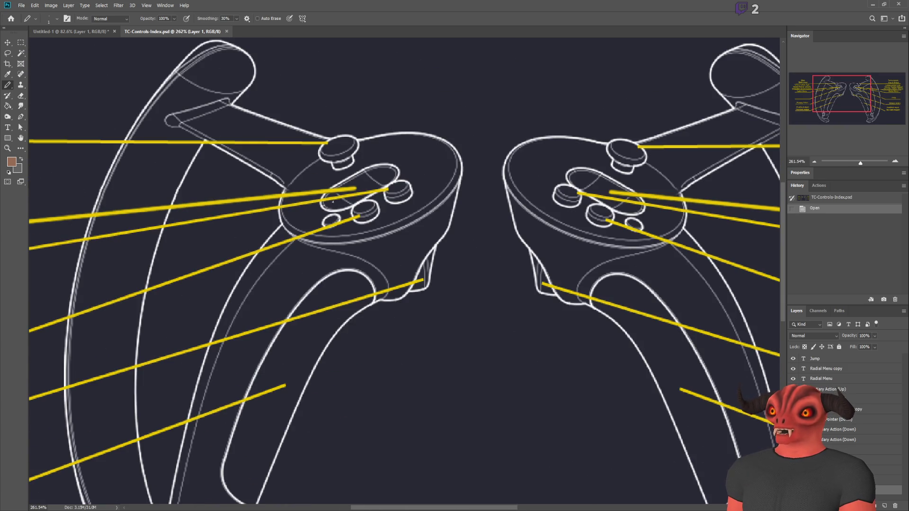
pyautogui.keyDown('alt'); pyautogui.scroll(-4, 331, 201); pyautogui.keyUp('alt')
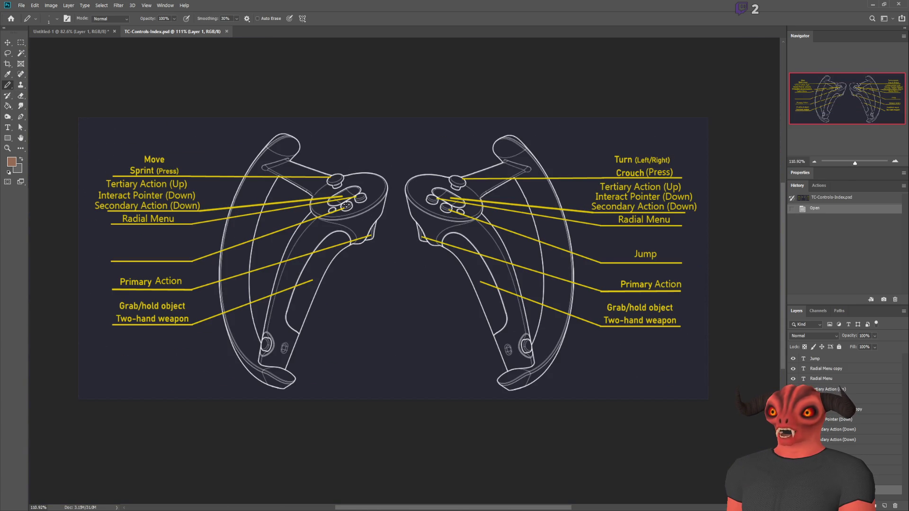
pyautogui.click(335, 204)
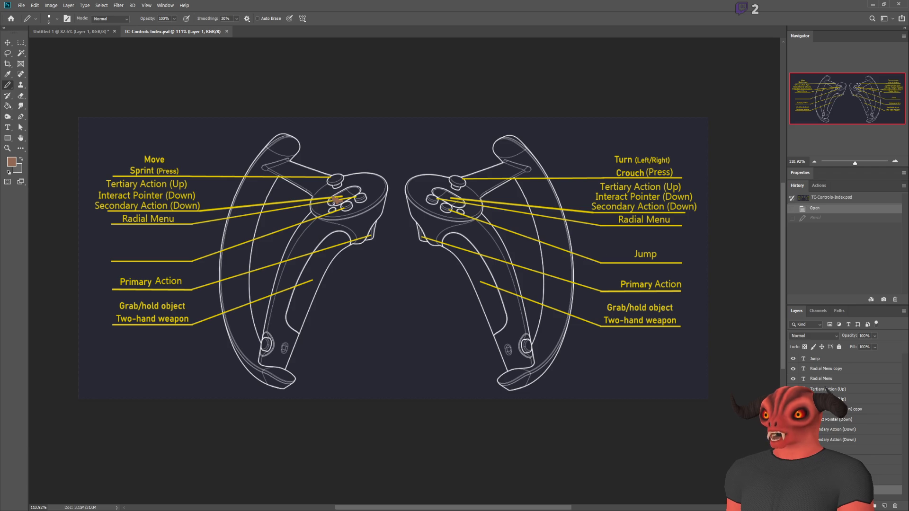
pyautogui.click(331, 208)
pyautogui.keyDown('alt'); pyautogui.scroll(8, 331, 209); pyautogui.keyUp('alt')
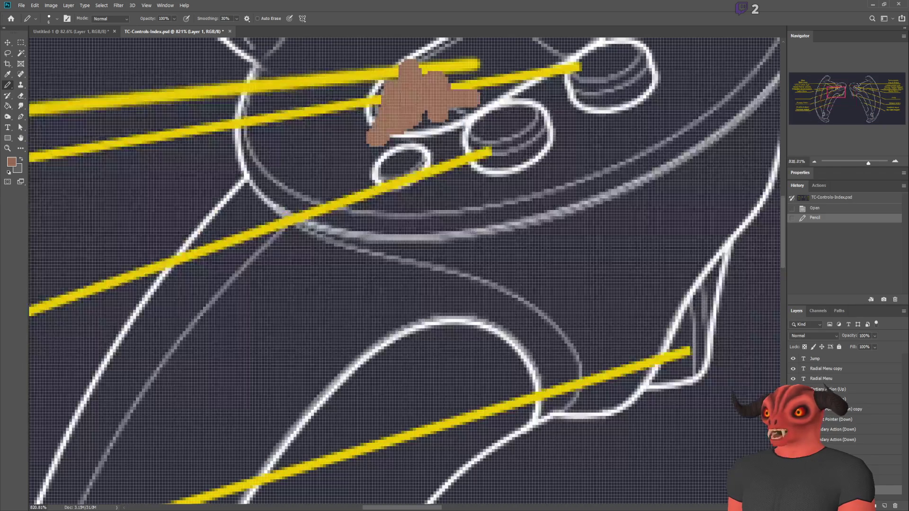
pyautogui.keyDown('alt'); pyautogui.scroll(-4, 428, 106); pyautogui.keyUp('alt')
pyautogui.keyDown('alt'); pyautogui.scroll(-5, 492, 417); pyautogui.keyUp('alt')
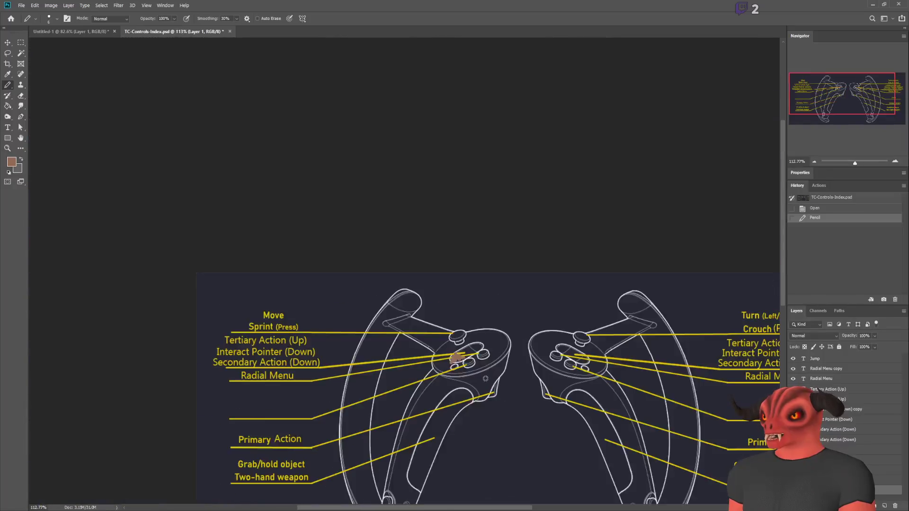
pyautogui.hotkey('ctrl', 'z')
pyautogui.keyDown('alt'); pyautogui.scroll(4, 495, 393); pyautogui.keyUp('alt')
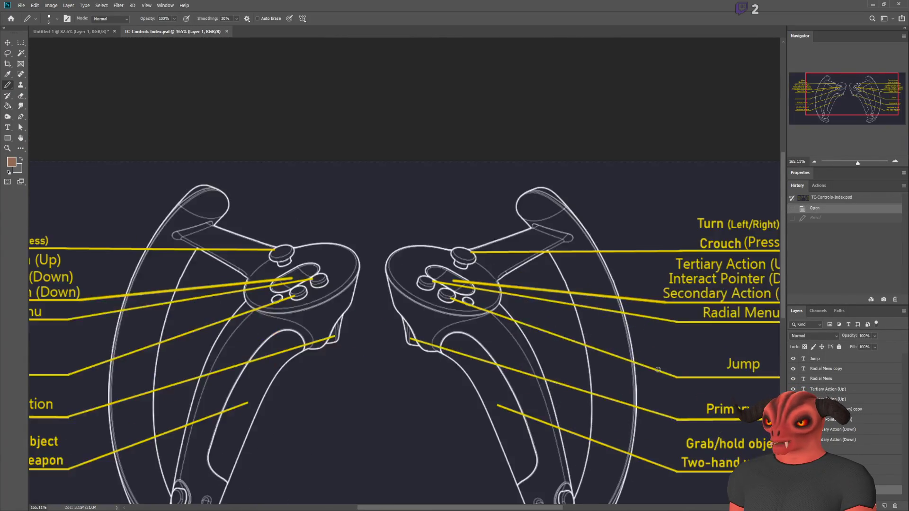
pyautogui.keyDown('alt'); pyautogui.scroll(-1, 388, 363); pyautogui.keyUp('alt')
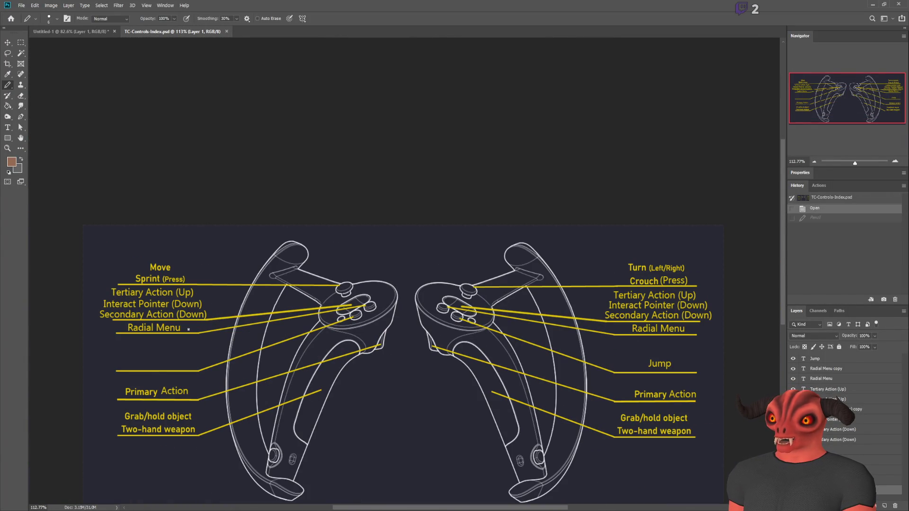
pyautogui.keyDown('alt'); pyautogui.scroll(2, 186, 333); pyautogui.keyUp('alt')
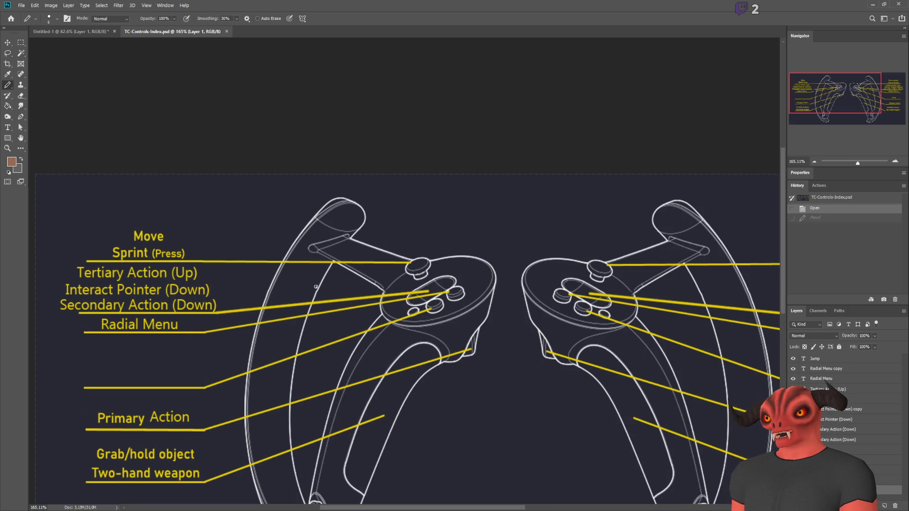
pyautogui.keyDown('alt'); pyautogui.scroll(-2, 315, 287); pyautogui.keyUp('alt')
pyautogui.keyDown('alt'); pyautogui.scroll(2, 350, 379); pyautogui.keyUp('alt')
pyautogui.scroll(-1, 379, 377)
pyautogui.keyDown('alt'); pyautogui.scroll(-2, 456, 265); pyautogui.keyUp('alt')
pyautogui.keyDown('alt'); pyautogui.scroll(2, 531, 316); pyautogui.keyUp('alt')
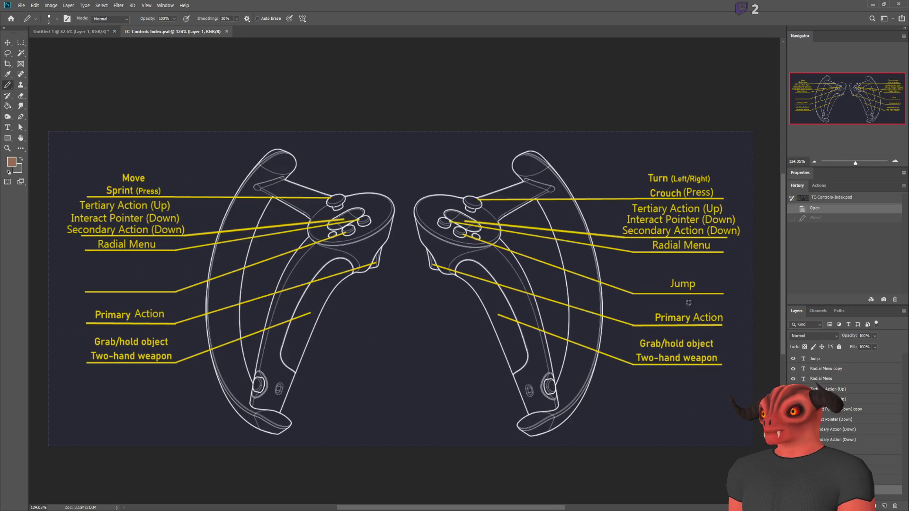
pyautogui.keyDown('alt'); pyautogui.scroll(-1, 231, 307); pyautogui.keyUp('alt')
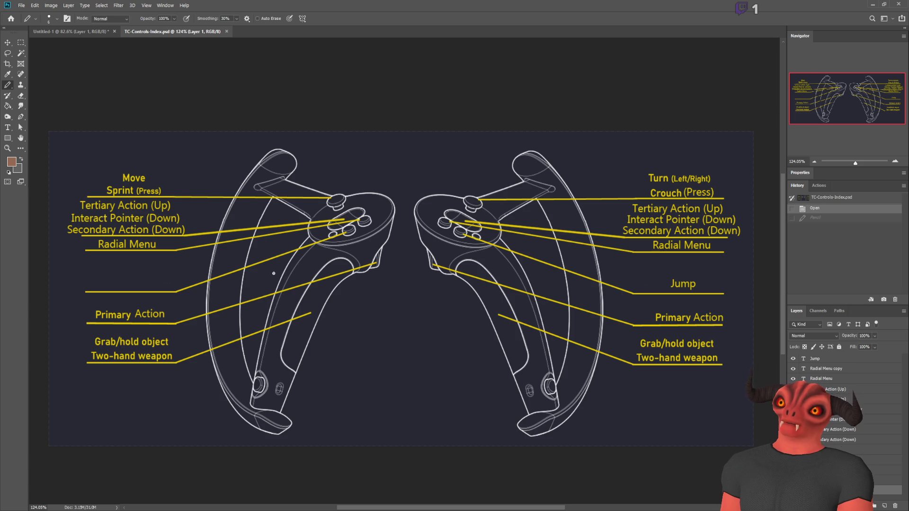
# Step: Bring the Godot main_scene with its TEST ROOM, OPTIONS and QUIT panel to the front
pyautogui.hotkey('alt', 'Tab')
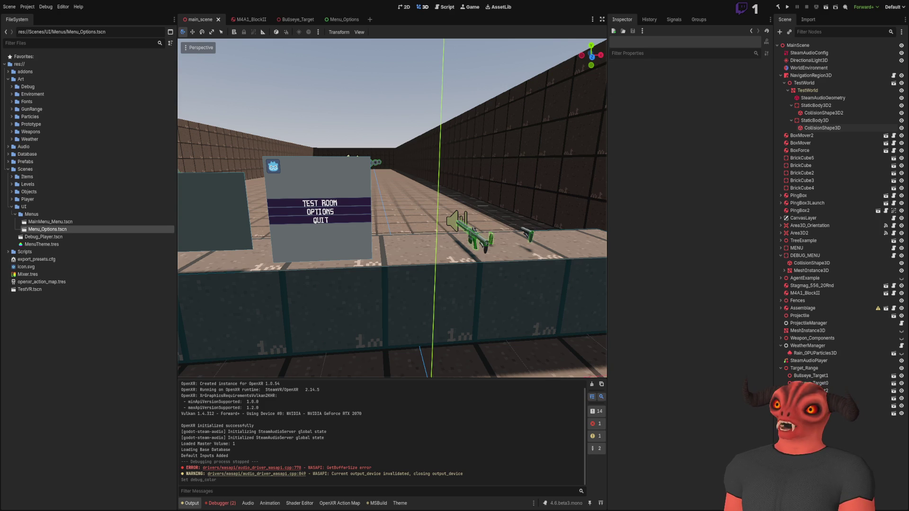
# Step: Close TC-Controls-Index.psd in Photoshop and bring up the MainMenu_Concept.psd concept art
pyautogui.hotkey('alt', 'Tab')
pyautogui.scroll(-2, 138, 214)
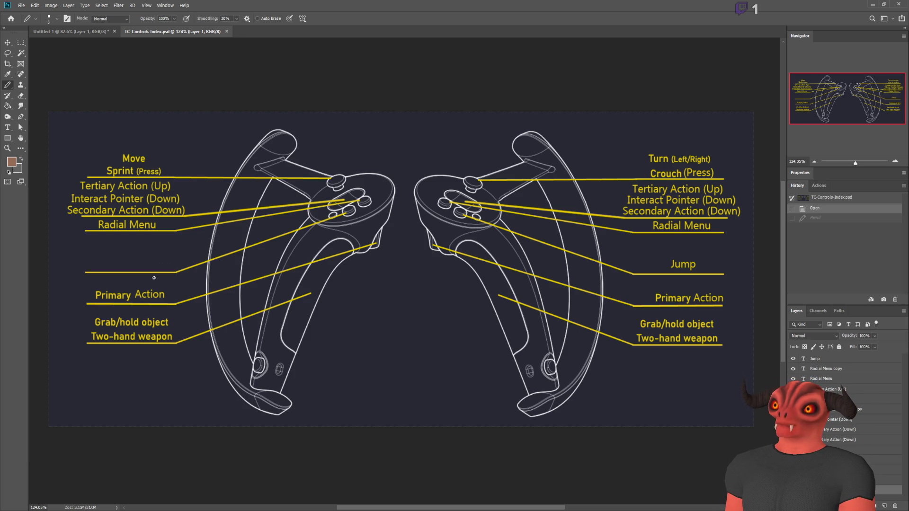
pyautogui.click(226, 32)
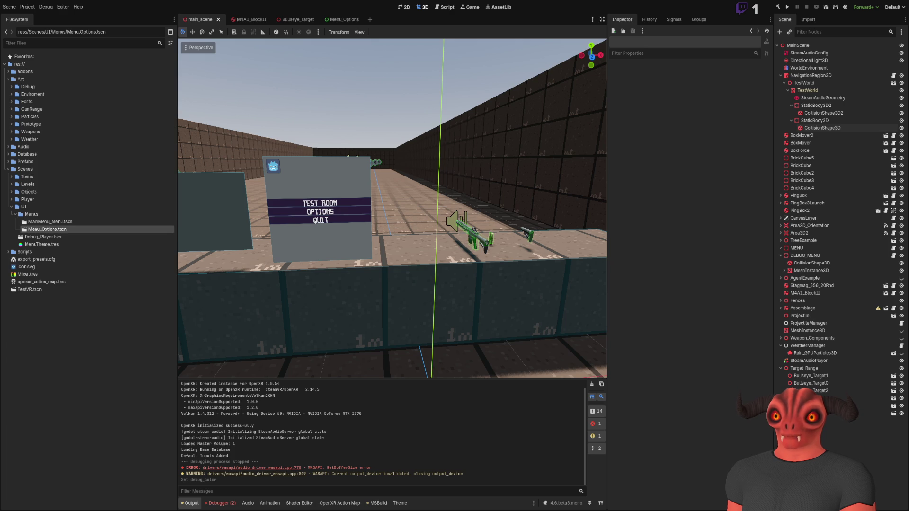
pyautogui.hotkey('alt', 'Tab')
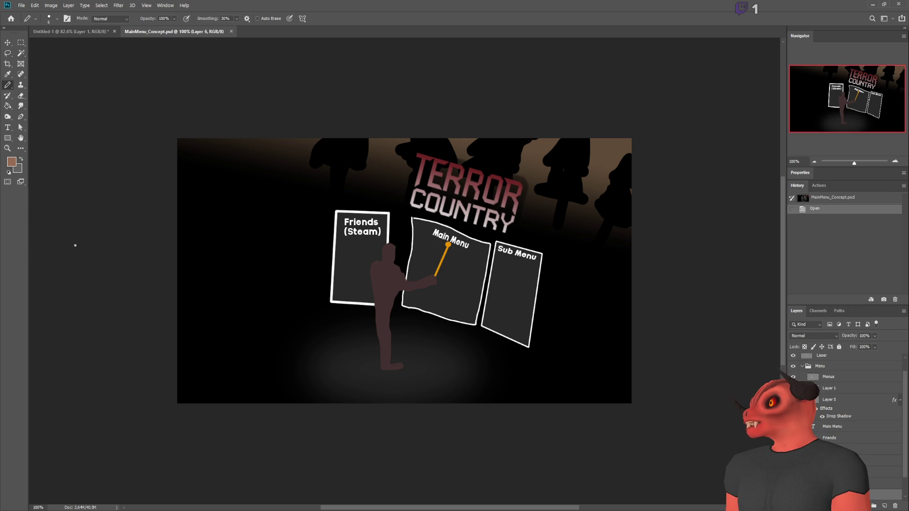
pyautogui.scroll(3, 514, 254)
pyautogui.press('i')
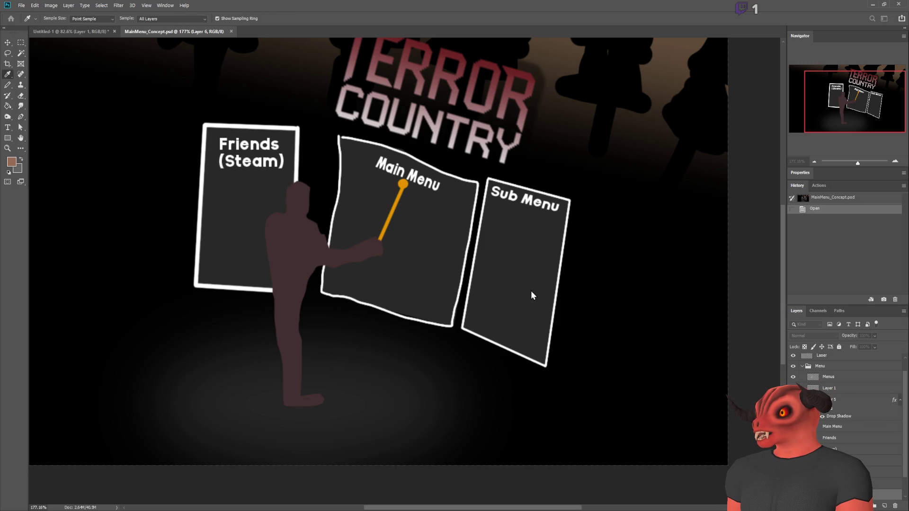
pyautogui.press('b')
pyautogui.moveTo(336, 124)
pyautogui.mouseDown()
pyautogui.moveTo(488, 164)
pyautogui.moveTo(476, 213)
pyautogui.mouseUp()
pyautogui.moveTo(450, 336)
pyautogui.mouseDown()
pyautogui.moveTo(417, 332)
pyautogui.moveTo(312, 275)
pyautogui.moveTo(324, 124)
pyautogui.moveTo(435, 148)
pyautogui.mouseUp()
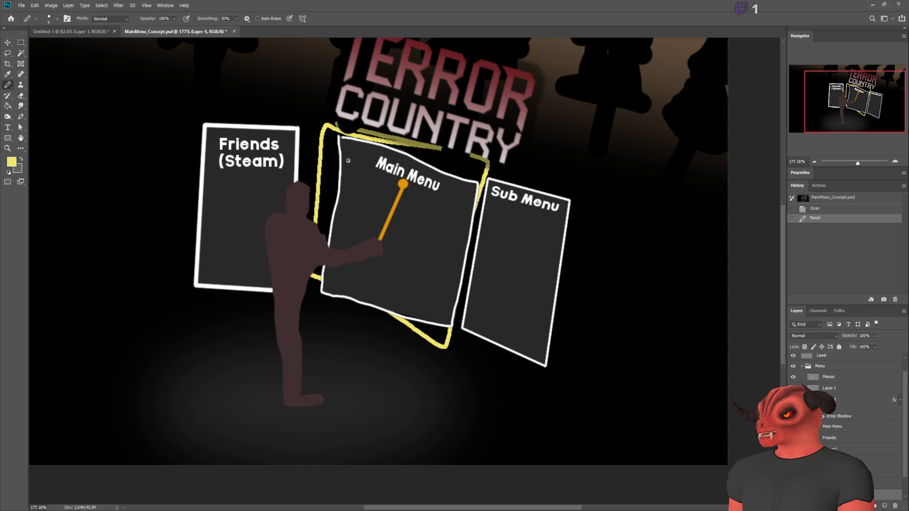
pyautogui.hotkey('ctrl', 'z')
pyautogui.moveTo(332, 128)
pyautogui.mouseDown()
pyautogui.moveTo(433, 156)
pyautogui.moveTo(474, 196)
pyautogui.moveTo(412, 327)
pyautogui.moveTo(335, 110)
pyautogui.mouseUp()
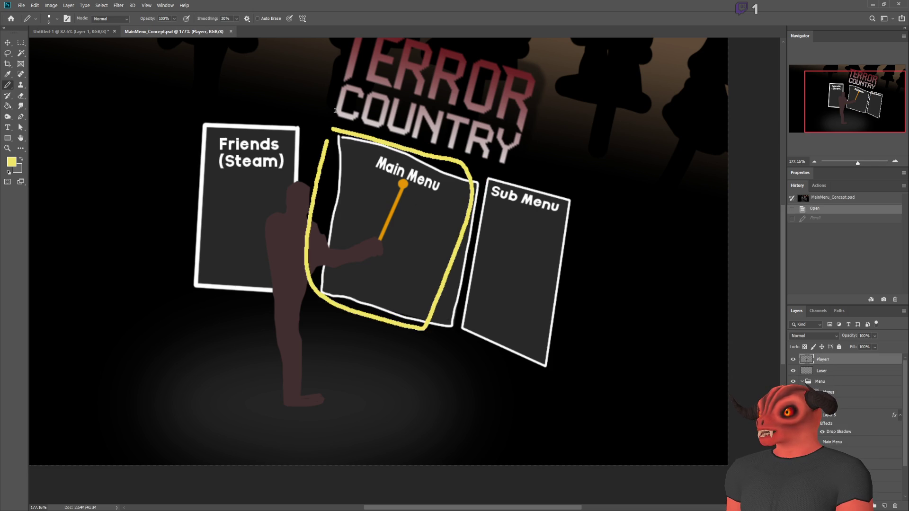
pyautogui.hotkey('ctrl', 'z')
pyautogui.scroll(1, 393, 189)
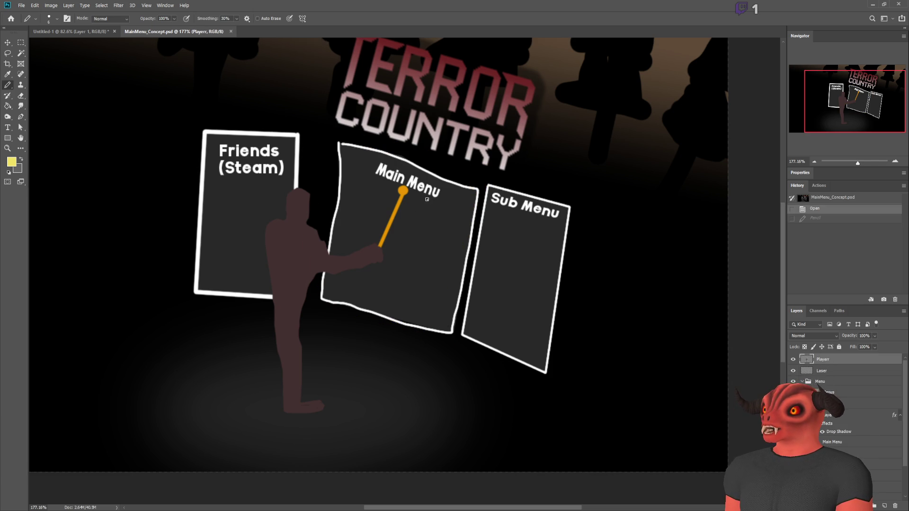
pyautogui.scroll(3, 393, 190)
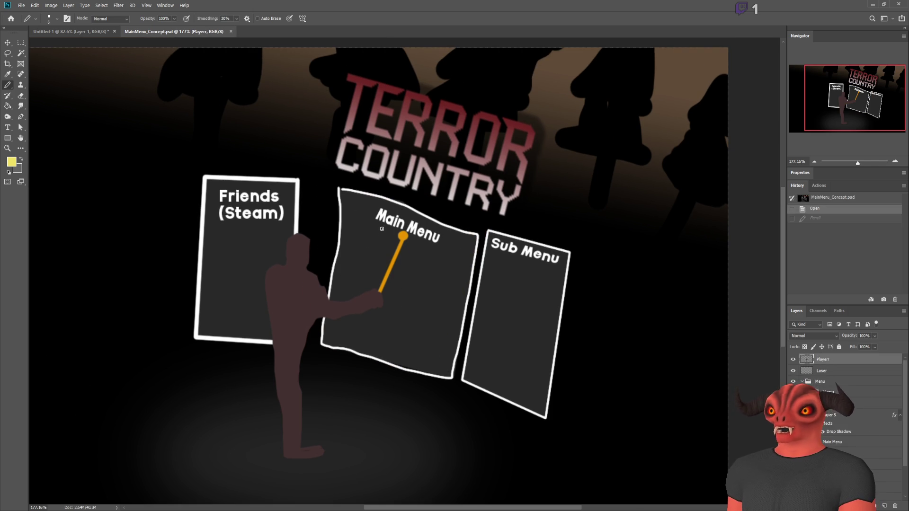
pyautogui.moveTo(488, 222); pyautogui.dragTo(518, 229)
pyautogui.moveTo(626, 253)
pyautogui.mouseDown()
pyautogui.moveTo(595, 488)
pyautogui.moveTo(429, 396)
pyautogui.moveTo(484, 232)
pyautogui.mouseUp()
pyautogui.hotkey('ctrl', 'z')
pyautogui.moveTo(188, 160)
pyautogui.mouseDown()
pyautogui.moveTo(308, 172)
pyautogui.moveTo(280, 454)
pyautogui.moveTo(161, 361)
pyautogui.moveTo(196, 150)
pyautogui.mouseUp()
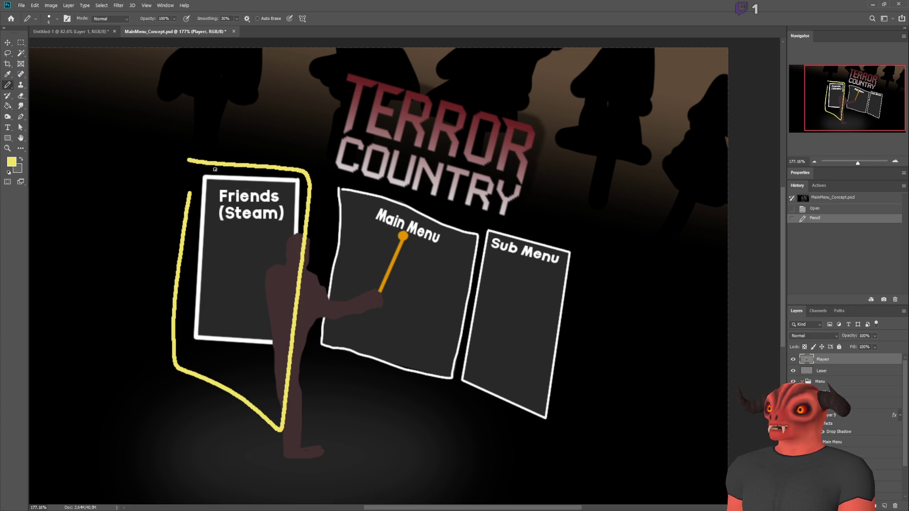
pyautogui.hotkey('ctrl', 'z')
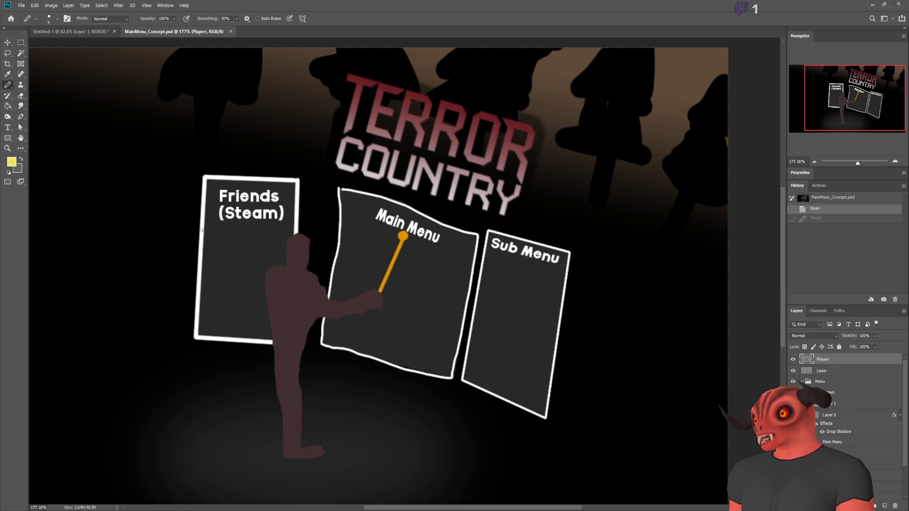
pyautogui.moveTo(210, 243)
pyautogui.mouseDown()
pyautogui.moveTo(265, 244)
pyautogui.moveTo(267, 301)
pyautogui.moveTo(223, 239)
pyautogui.mouseUp()
pyautogui.hotkey('ctrl', 'z')
pyautogui.scroll(-3, 284, 340)
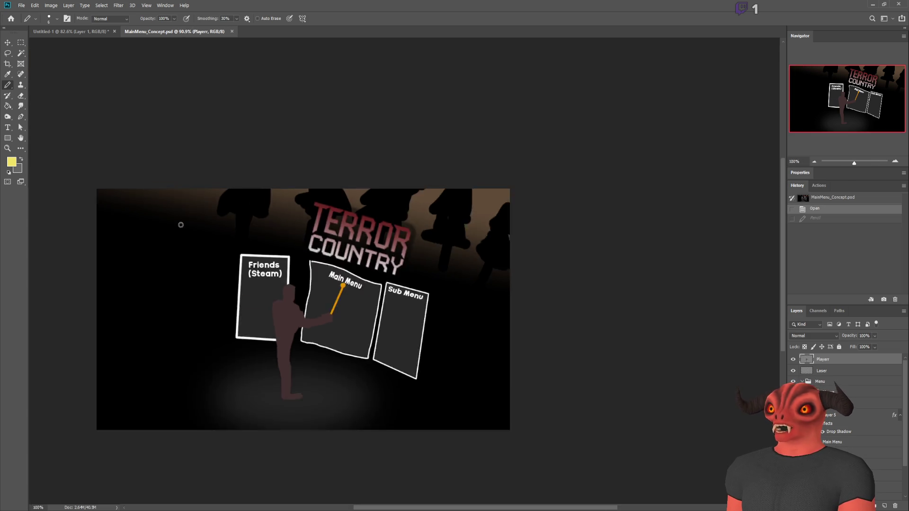
pyautogui.scroll(4, 424, 369)
pyautogui.scroll(3, 425, 369)
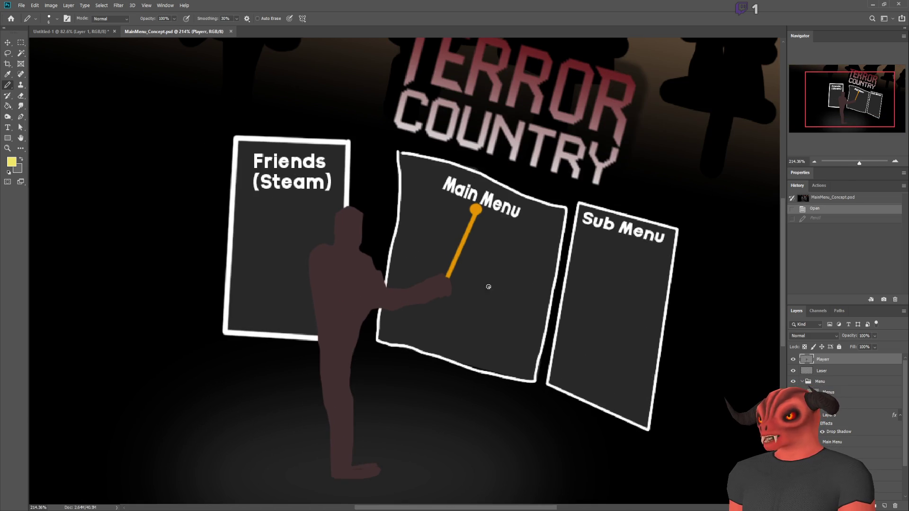
pyautogui.scroll(-3, 425, 369)
pyautogui.hotkey('alt', 'Tab')
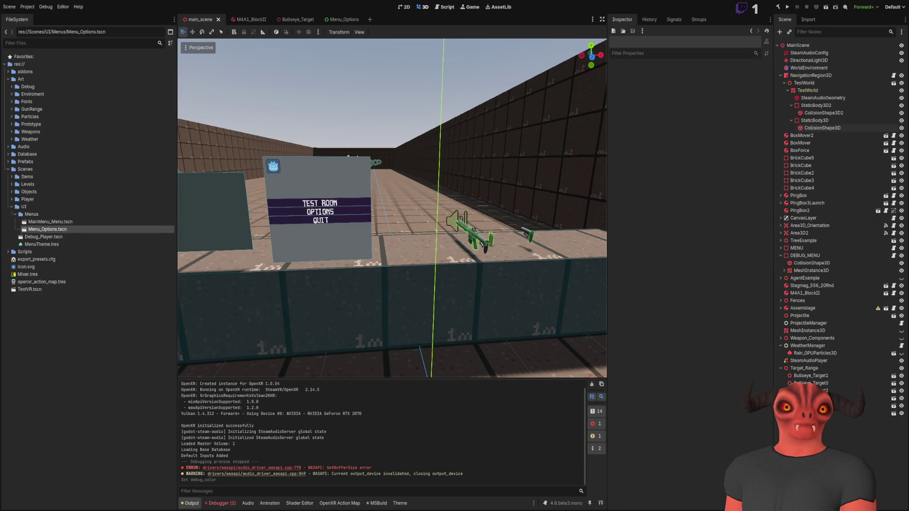
# Step: Close MainMenu_Concept.psd in Photoshop and bring up the MainMenuLayout_Concept.png wireframe
pyautogui.hotkey('alt', 'Tab')
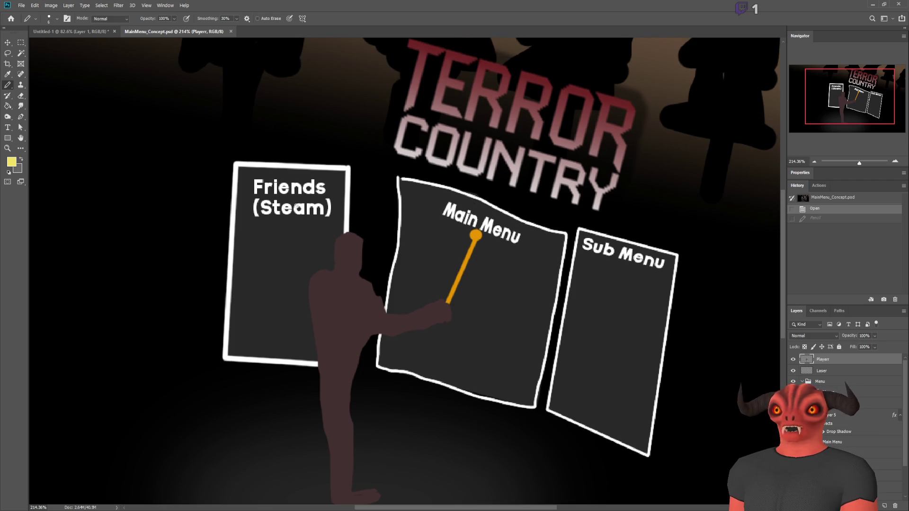
pyautogui.click(231, 31)
pyautogui.hotkey('alt', 'Tab')
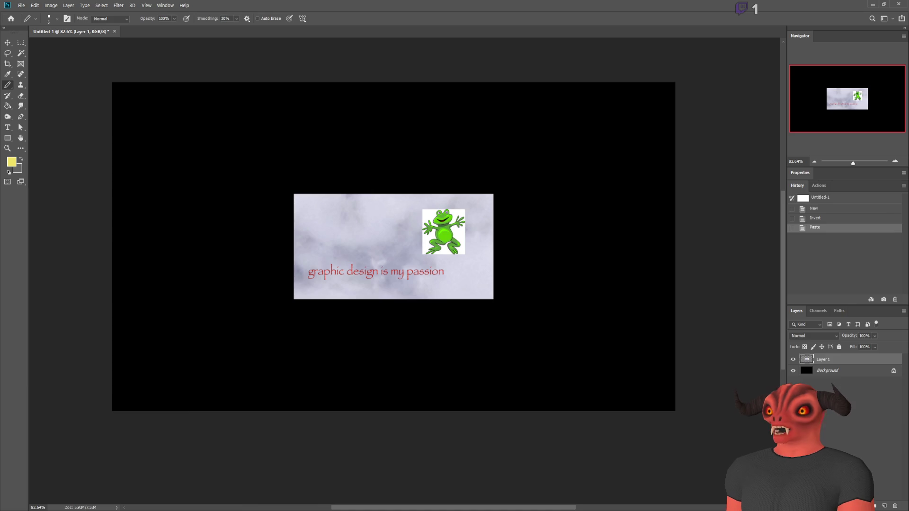
pyautogui.hotkey('ctrl', 'Tab')
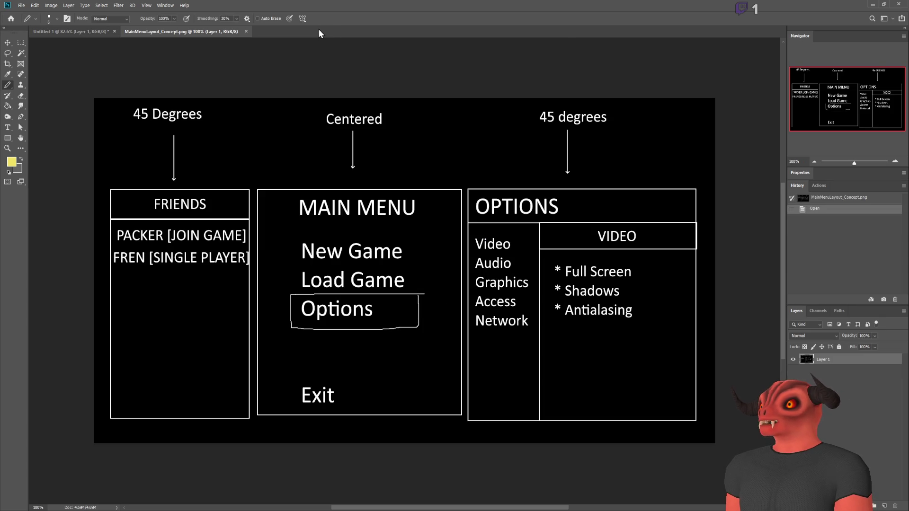
pyautogui.hotkey('alt', 'Tab')
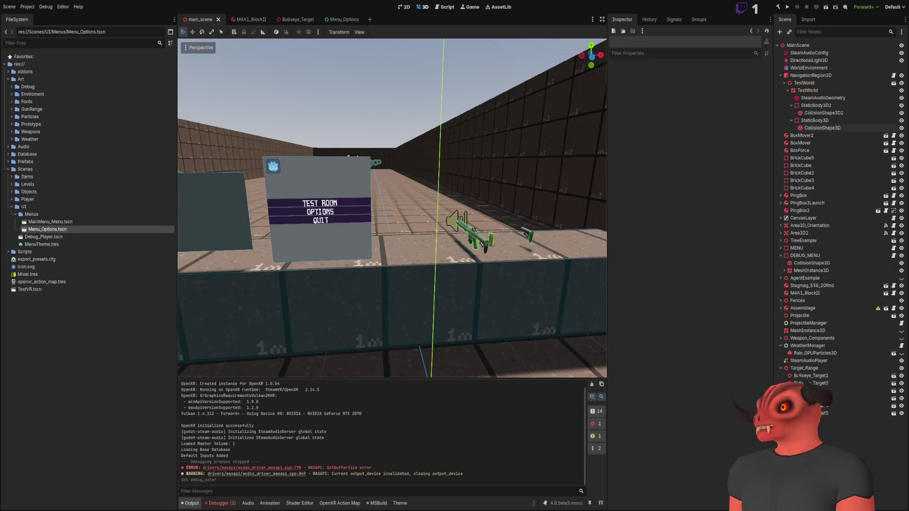
pyautogui.hotkey('alt', 'Tab')
pyautogui.moveTo(259, 177)
pyautogui.mouseDown()
pyautogui.moveTo(421, 179)
pyautogui.moveTo(451, 406)
pyautogui.moveTo(258, 436)
pyautogui.moveTo(258, 178)
pyautogui.mouseUp()
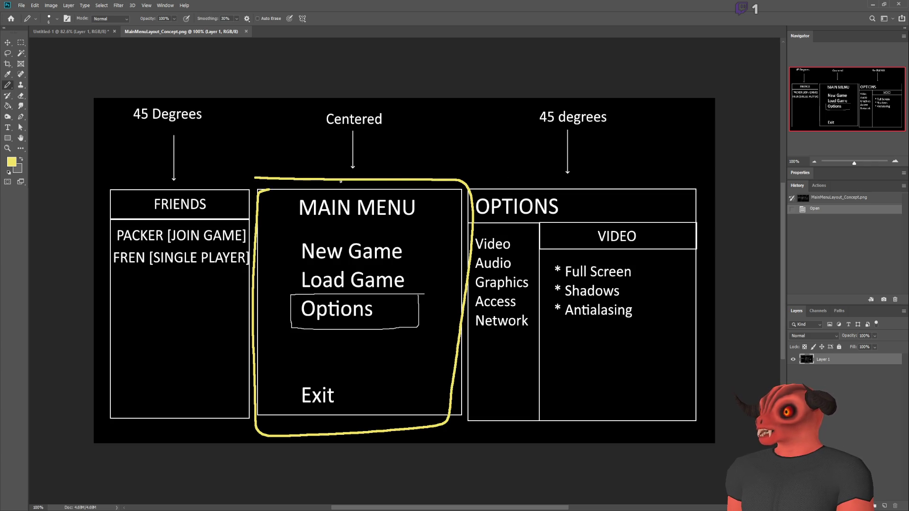
pyautogui.hotkey('ctrl', 'z')
pyautogui.scroll(1, 411, 304)
pyautogui.scroll(1, 411, 303)
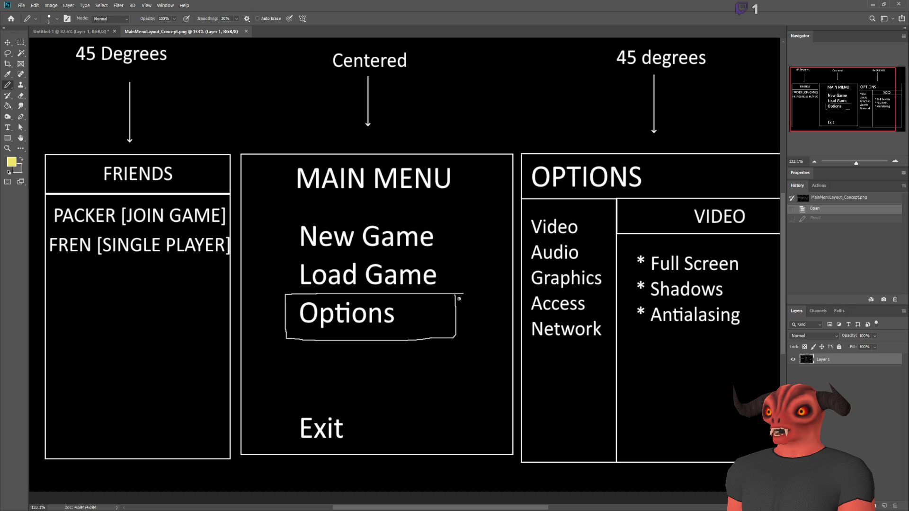
pyautogui.moveTo(375, 154); pyautogui.dragTo(411, 460)
# Step: Draw a vertical divider through the yellow box and short text dashes in each half
pyautogui.hotkey('ctrl', 'z')
pyautogui.moveTo(464, 71)
pyautogui.mouseDown()
pyautogui.moveTo(560, 77)
pyautogui.moveTo(578, 129)
pyautogui.mouseUp()
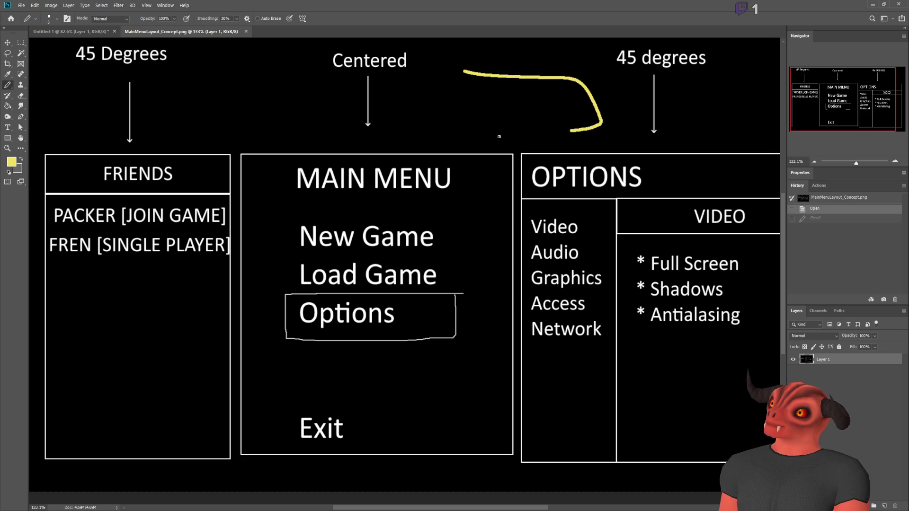
pyautogui.hotkey('ctrl', 'z')
pyautogui.moveTo(451, 74)
pyautogui.mouseDown()
pyautogui.moveTo(516, 71)
pyautogui.moveTo(567, 95)
pyautogui.moveTo(569, 133)
pyautogui.moveTo(447, 127)
pyautogui.moveTo(448, 72)
pyautogui.mouseUp()
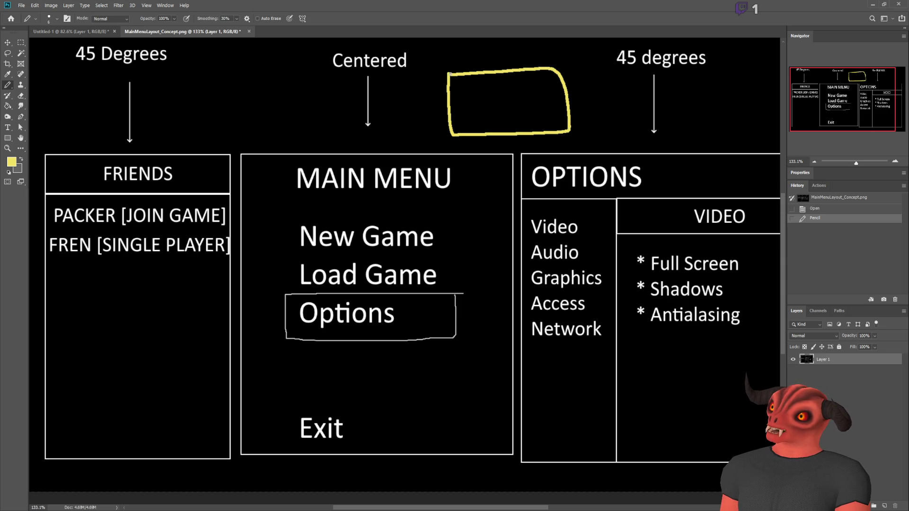
pyautogui.moveTo(504, 71); pyautogui.dragTo(507, 132)
pyautogui.moveTo(462, 91)
pyautogui.mouseDown()
pyautogui.moveTo(472, 90)
pyautogui.moveTo(475, 123)
pyautogui.mouseUp()
pyautogui.moveTo(521, 87); pyautogui.dragTo(533, 87)
pyautogui.moveTo(520, 99); pyautogui.dragTo(538, 122)
pyautogui.scroll(-1, 650, 98)
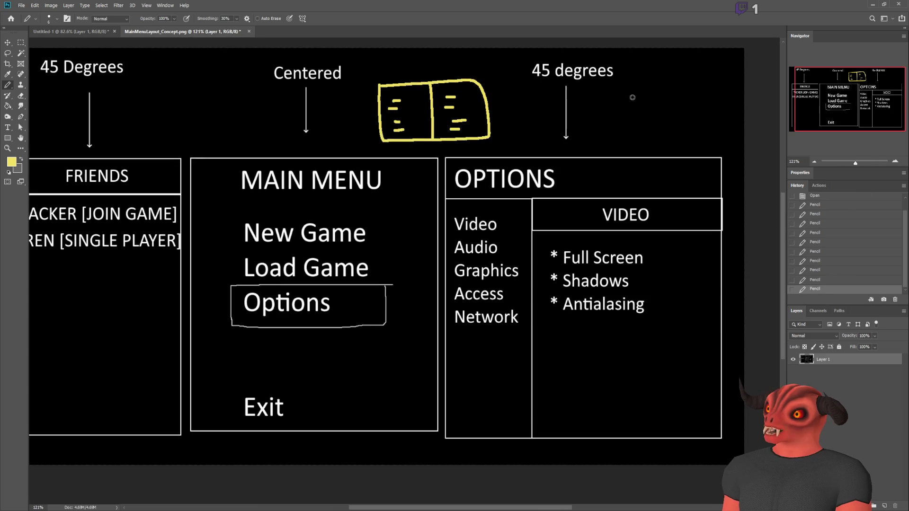
pyautogui.scroll(-2, 379, 102)
pyautogui.scroll(2, 370, 101)
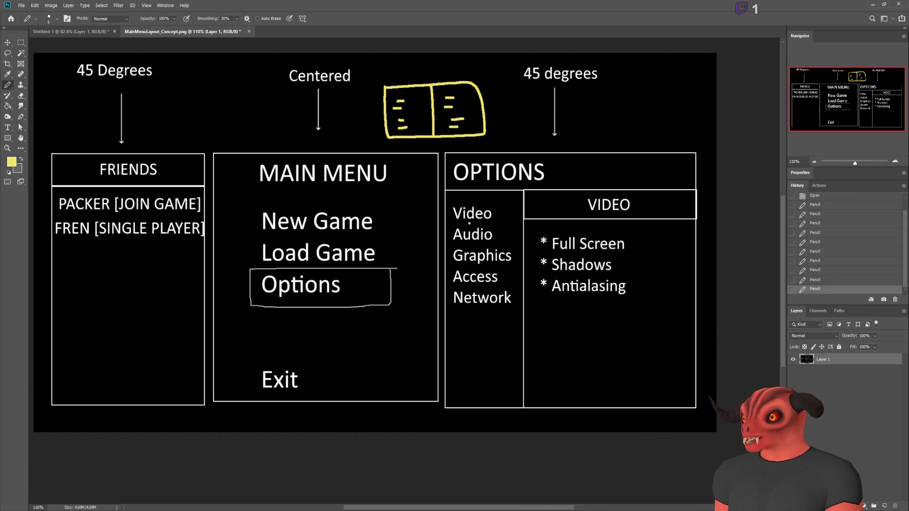
# Step: Sketch and undo loops around the VIDEO settings list, then switch to the Godot editor
pyautogui.moveTo(510, 185); pyautogui.dragTo(553, 302)
pyautogui.moveTo(612, 351)
pyautogui.mouseDown()
pyautogui.moveTo(531, 204)
pyautogui.moveTo(637, 237)
pyautogui.moveTo(525, 218)
pyautogui.mouseUp()
pyautogui.hotkey('ctrl', 'z')
pyautogui.moveTo(495, 192)
pyautogui.mouseDown()
pyautogui.moveTo(471, 344)
pyautogui.moveTo(440, 194)
pyautogui.mouseUp()
pyautogui.hotkey('ctrl', 'z')
pyautogui.moveTo(534, 189)
pyautogui.mouseDown()
pyautogui.moveTo(618, 335)
pyautogui.moveTo(587, 211)
pyautogui.mouseUp()
pyautogui.hotkey('ctrl', 'z')
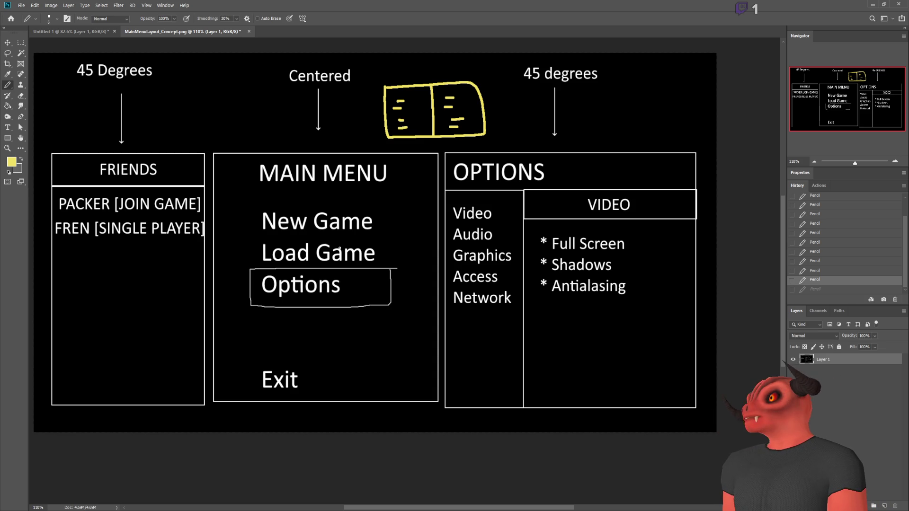
pyautogui.hotkey('alt', 'Tab')
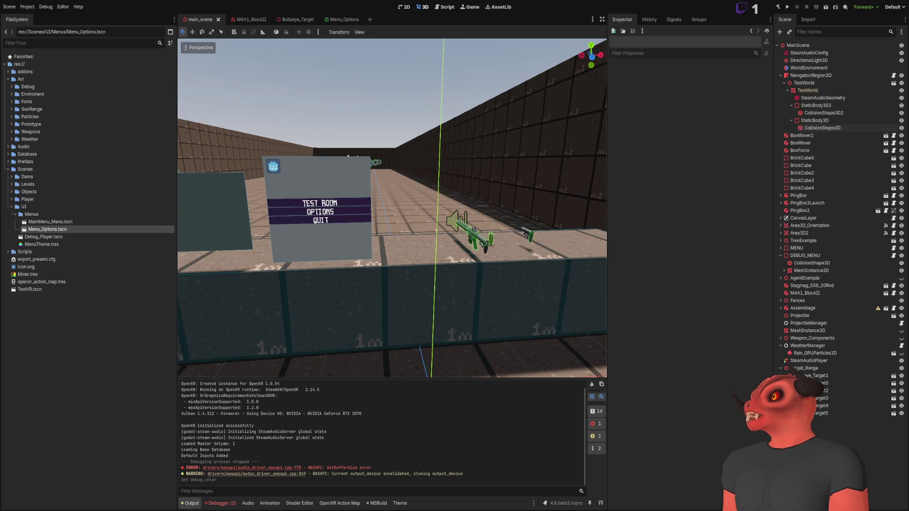
# Step: Compare Godot's 3D test room menu with the layout sketch, ending back on the sketch
pyautogui.hotkey('alt', 'Tab')
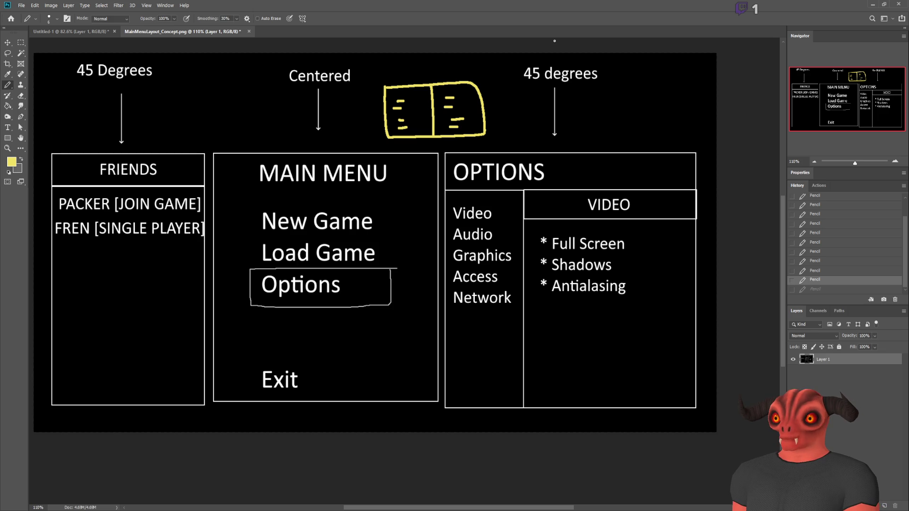
pyautogui.hotkey('alt', 'Tab')
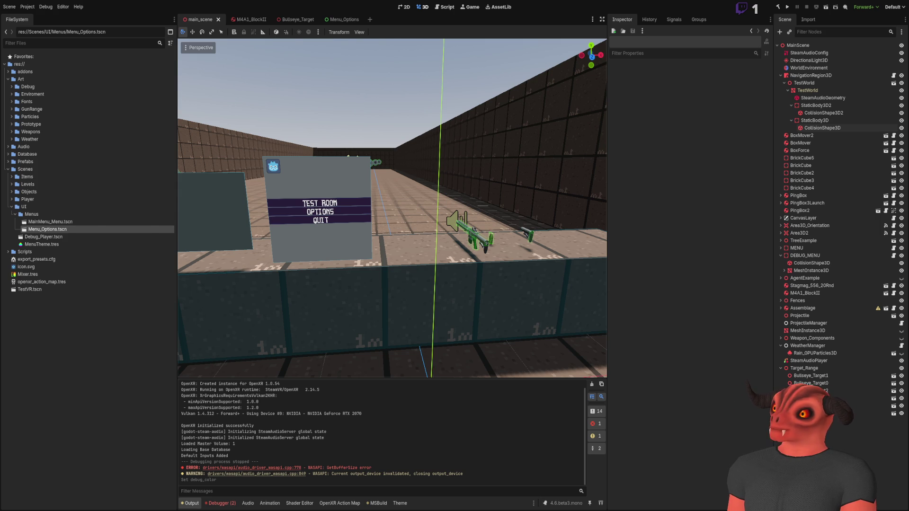
pyautogui.hotkey('alt', 'Tab')
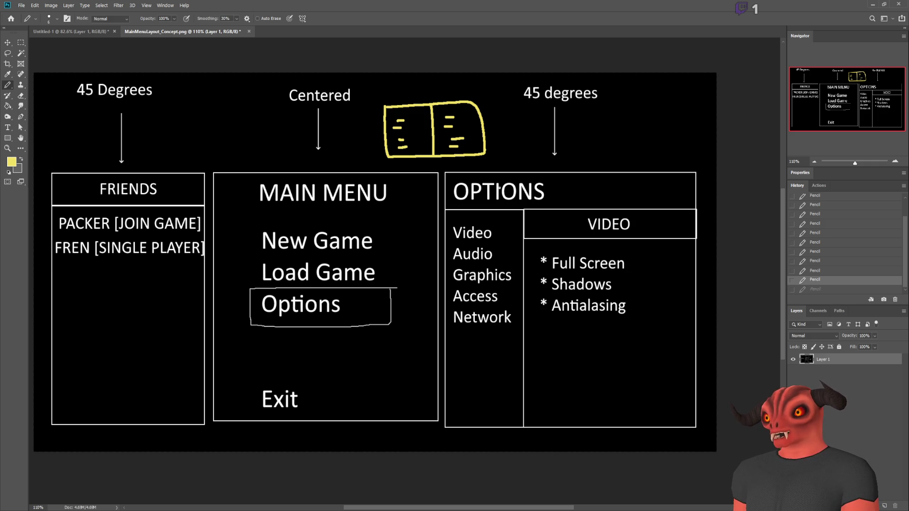
# Step: Draw a yellow border around MAIN MENU and OPTIONS with a divider between them, undoing stray strokes
pyautogui.moveTo(443, 166)
pyautogui.mouseDown()
pyautogui.moveTo(687, 163)
pyautogui.moveTo(700, 190)
pyautogui.moveTo(704, 445)
pyautogui.moveTo(545, 469)
pyautogui.moveTo(436, 333)
pyautogui.moveTo(438, 185)
pyautogui.mouseUp()
pyautogui.hotkey('ctrl', 'z')
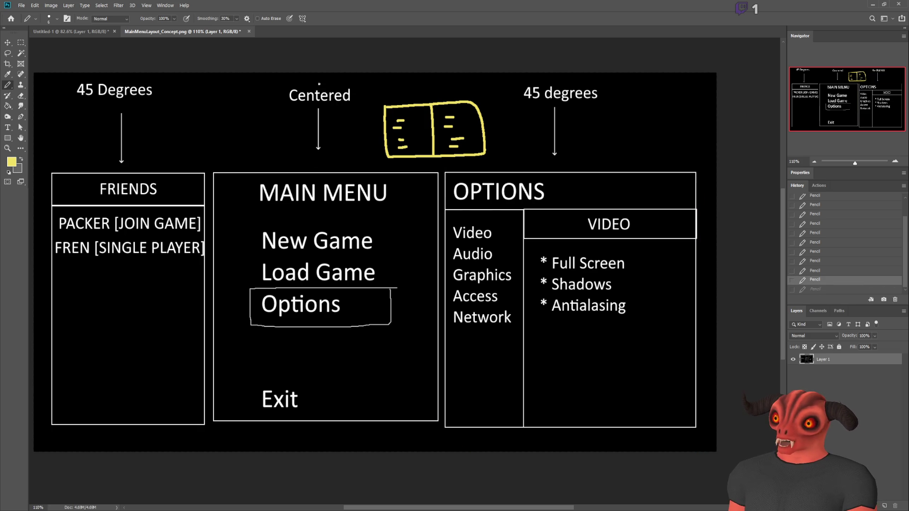
pyautogui.moveTo(209, 163)
pyautogui.mouseDown()
pyautogui.moveTo(697, 162)
pyautogui.moveTo(691, 367)
pyautogui.moveTo(338, 448)
pyautogui.moveTo(235, 446)
pyautogui.moveTo(222, 232)
pyautogui.moveTo(231, 168)
pyautogui.mouseUp()
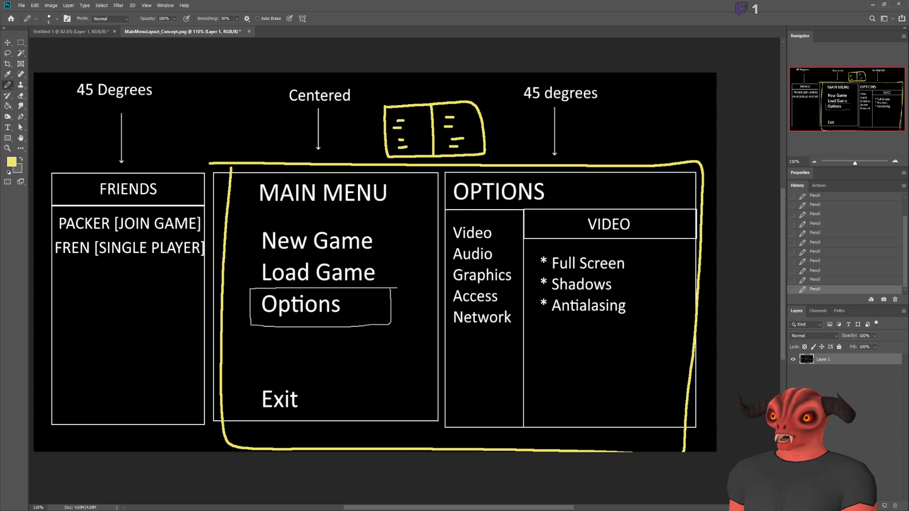
pyautogui.moveTo(443, 163); pyautogui.dragTo(435, 447)
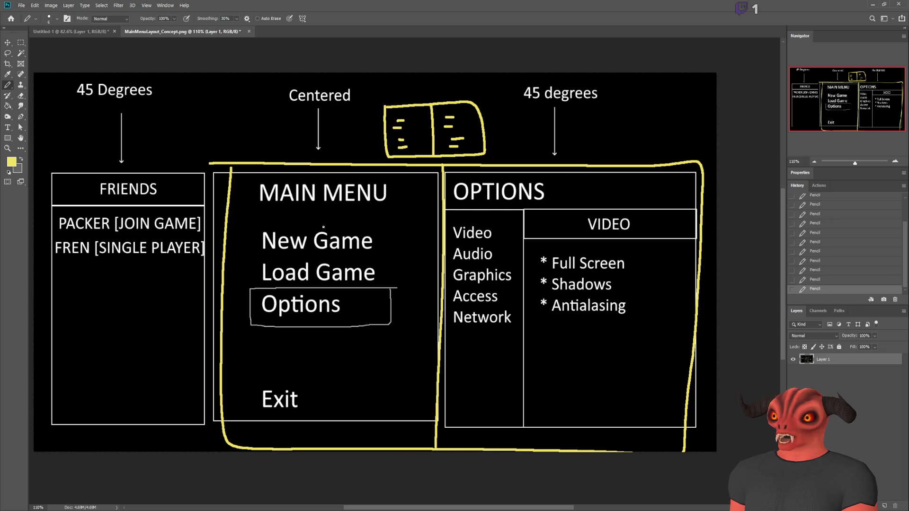
pyautogui.hotkey('ctrl', 'z')
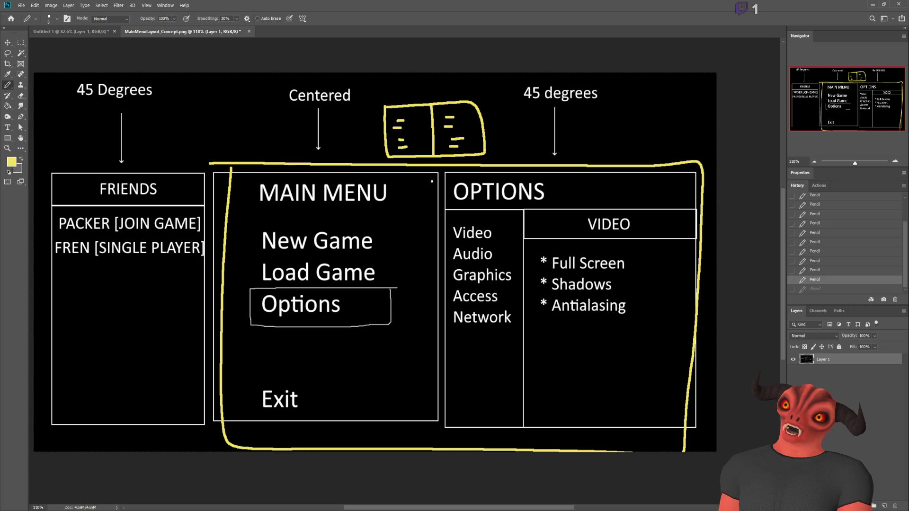
pyautogui.moveTo(444, 162); pyautogui.dragTo(440, 478)
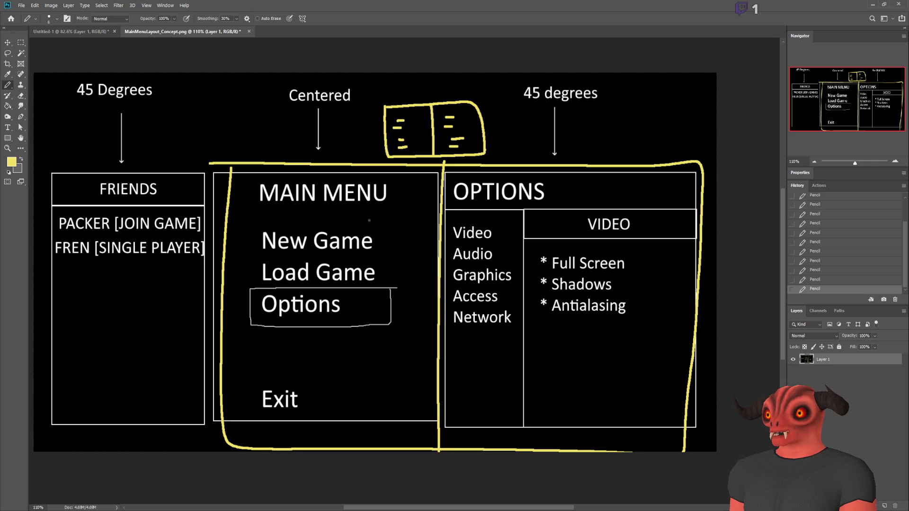
# Step: Switch to Visual Studio to view the MainMenu.cs script
pyautogui.hotkey('alt', 'Tab')
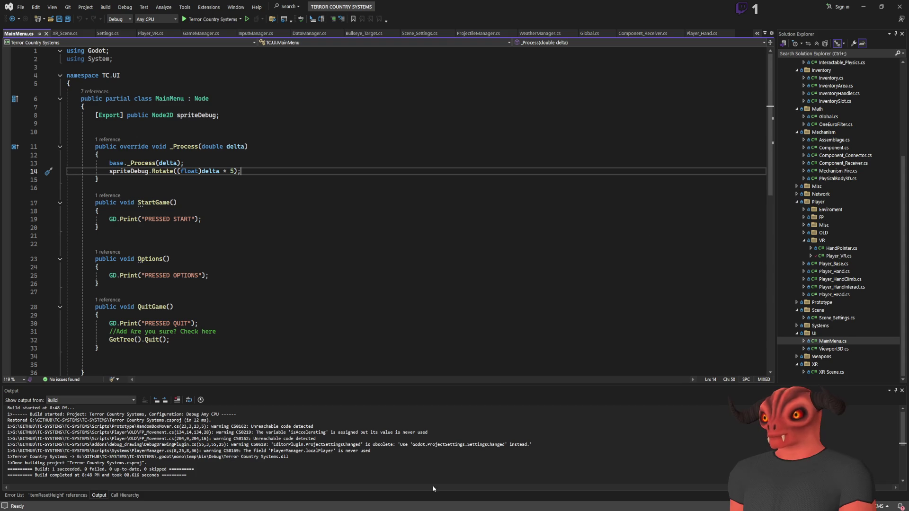
# Step: Open Viewport3D.cs from Solution Explorer and compare it with the layout sketch
pyautogui.doubleClick(834, 349)
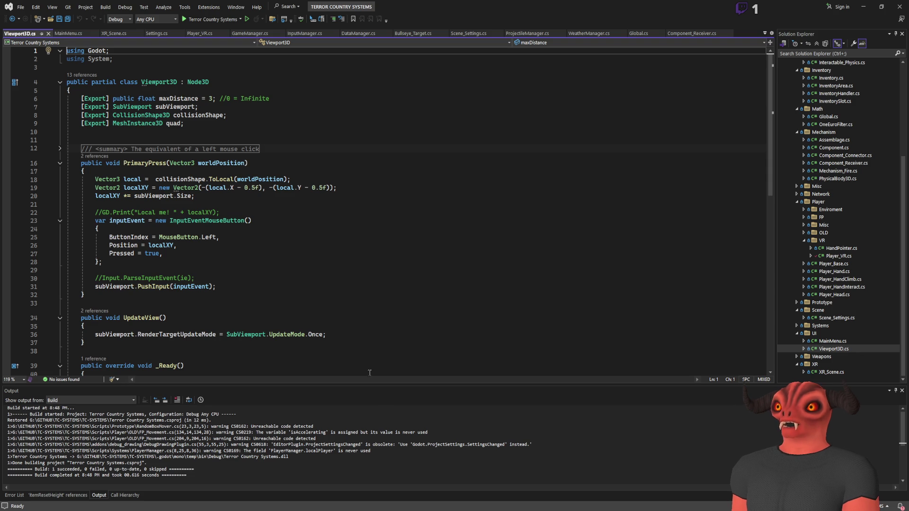
pyautogui.hotkey('alt', 'Tab')
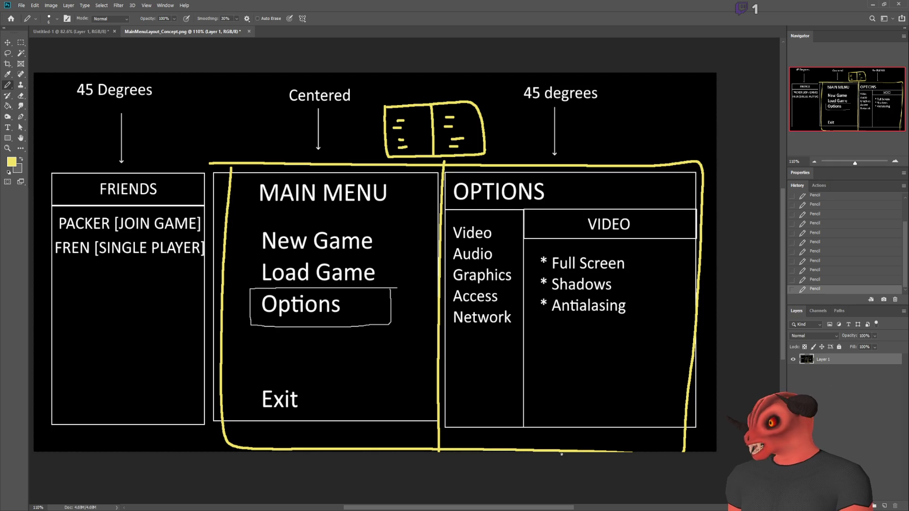
pyautogui.hotkey('alt', 'Tab')
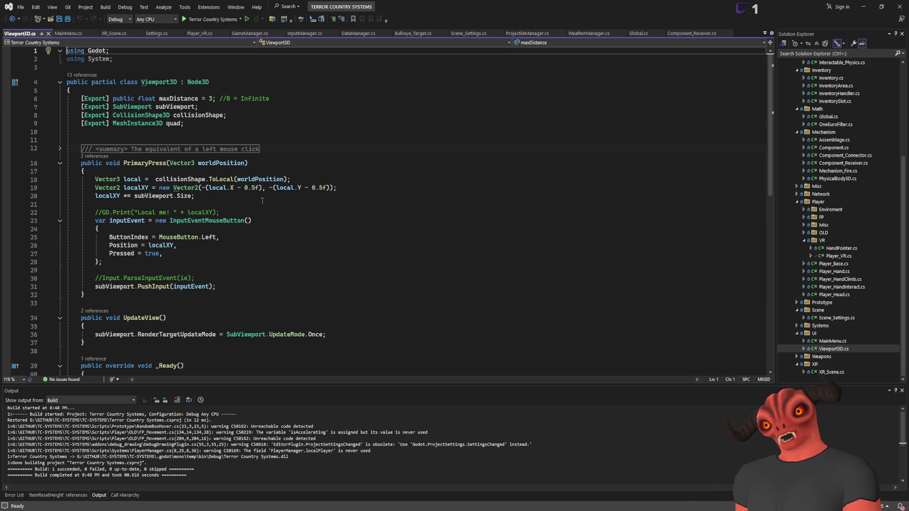
pyautogui.hotkey('alt', 'Tab')
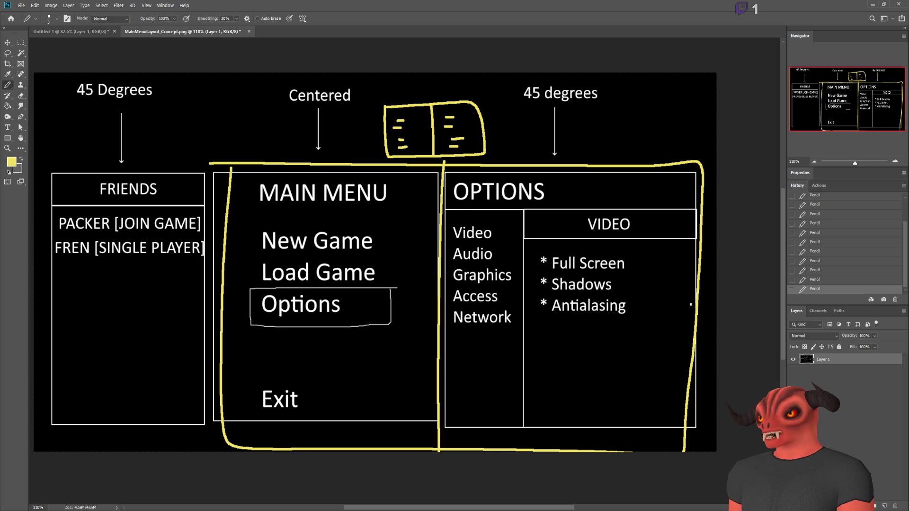
# Step: Undo the yellow divider and border strokes in the sketch
pyautogui.hotkey('ctrl', 'z')
pyautogui.hotkey('ctrl', 'z')
pyautogui.hotkey('ctrl', 'z')
pyautogui.hotkey('ctrl', 'shift', 'z')
pyautogui.hotkey('ctrl', 'z')
pyautogui.hotkey('ctrl', 'z')
pyautogui.hotkey('ctrl', 'z')
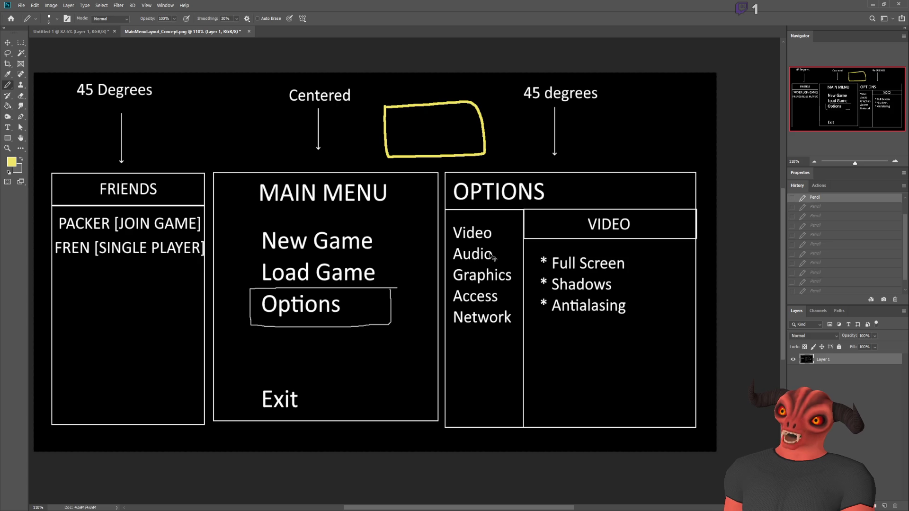
# Step: Undo the last yellow box above Centered, then switch to Godot
pyautogui.hotkey('ctrl', 'z')
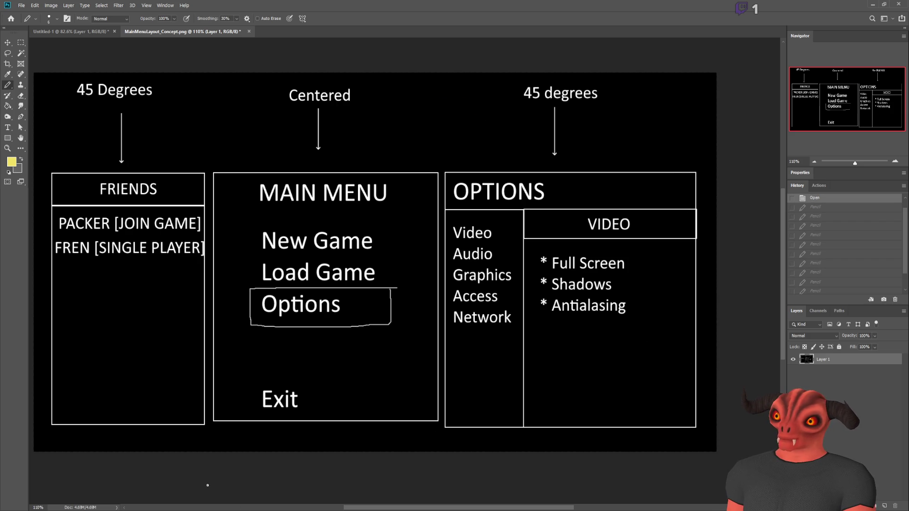
pyautogui.hotkey('alt', 'Tab')
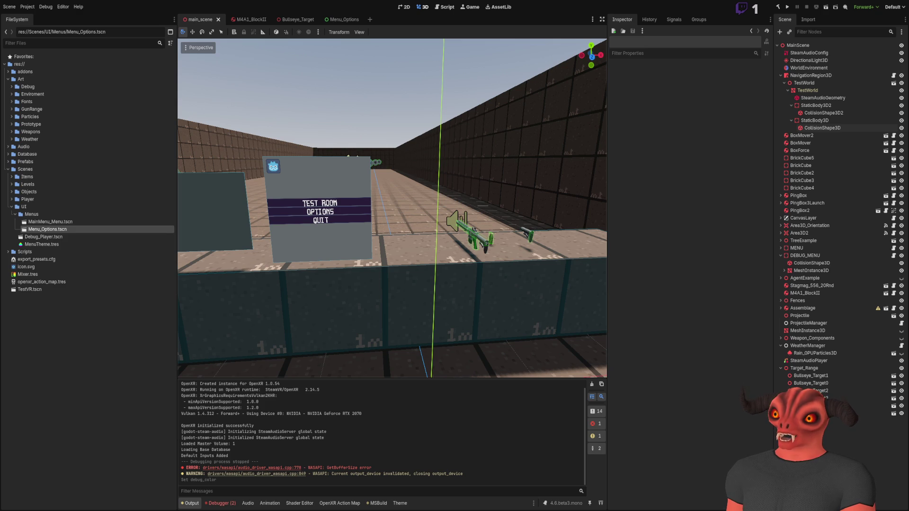
# Step: Show Menu_Options.tscn in the 2D view, frame the menu layout, and select its root node
pyautogui.click(339, 21)
pyautogui.scroll(2, 400, 180)
pyautogui.scroll(-2, 434, 139)
pyautogui.scroll(-1, 431, 140)
pyautogui.scroll(1, 446, 156)
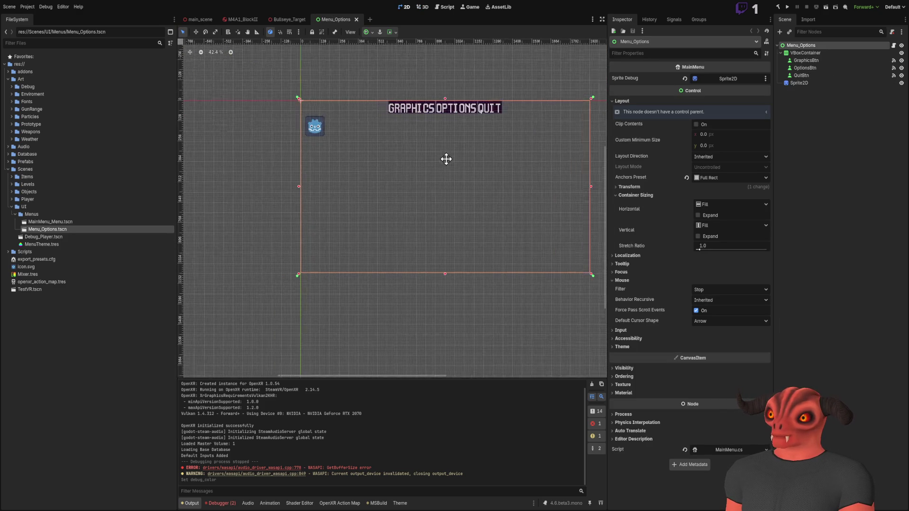
pyautogui.moveTo(428, 164); pyautogui.dragTo(367, 163)
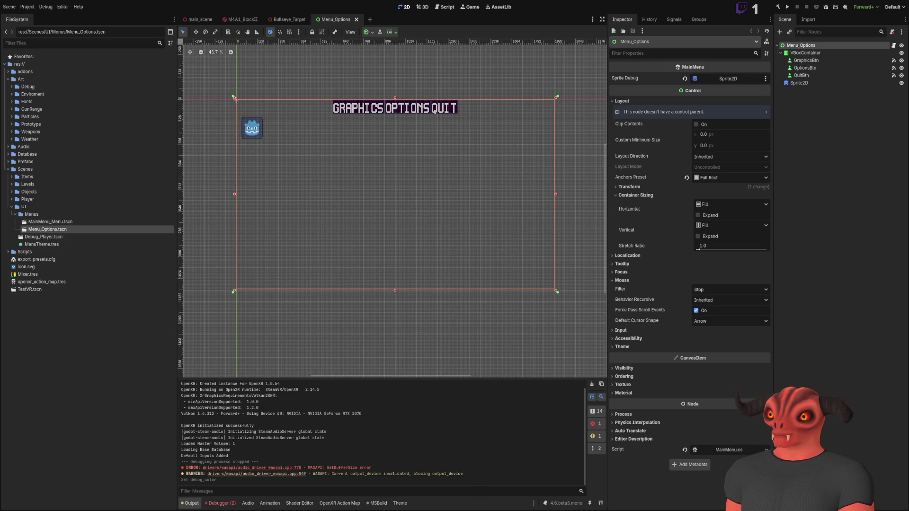
pyautogui.hotkey('alt', 'Tab')
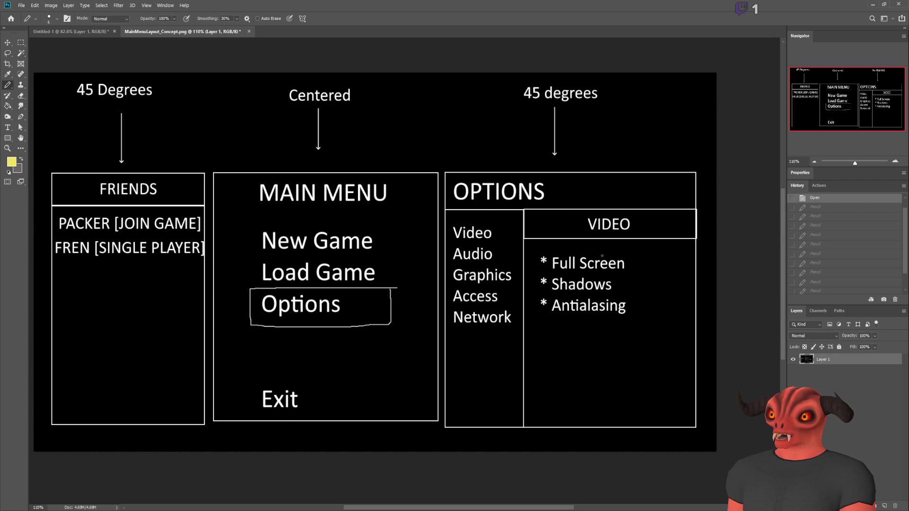
pyautogui.hotkey('alt', 'Tab')
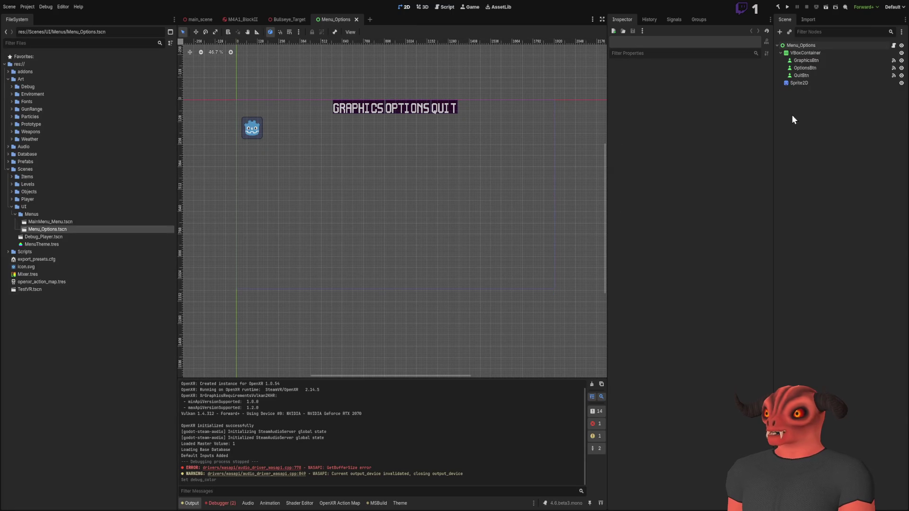
pyautogui.click(793, 47)
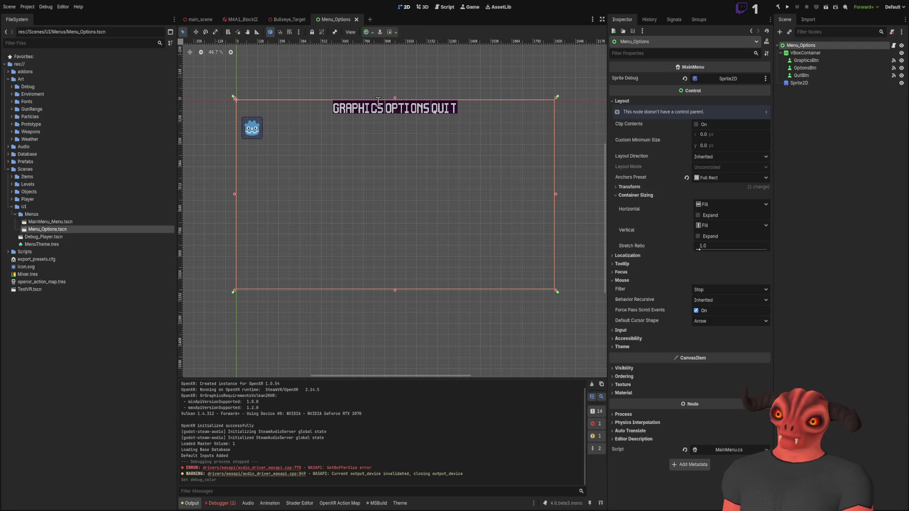
# Step: Add a Panel node and anchor it with the Full Rect preset
pyautogui.hotkey('ctrl', 'a')
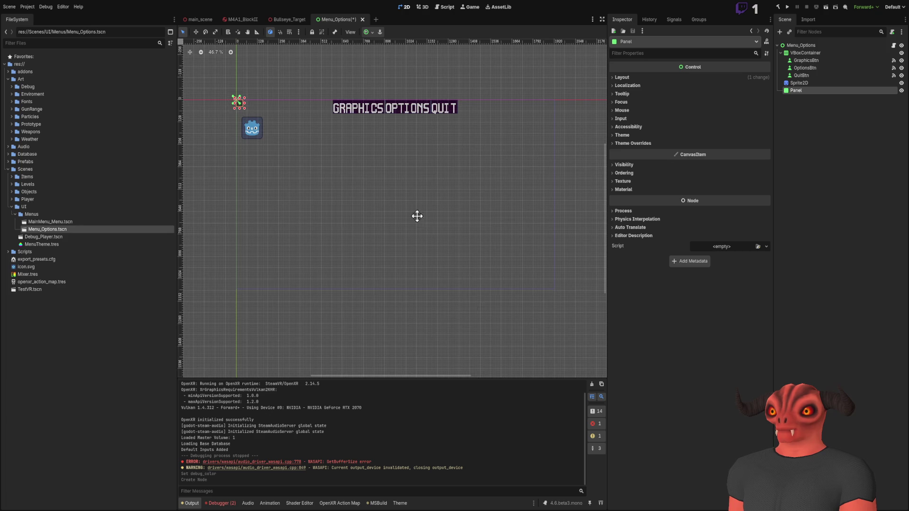
pyautogui.click(622, 78)
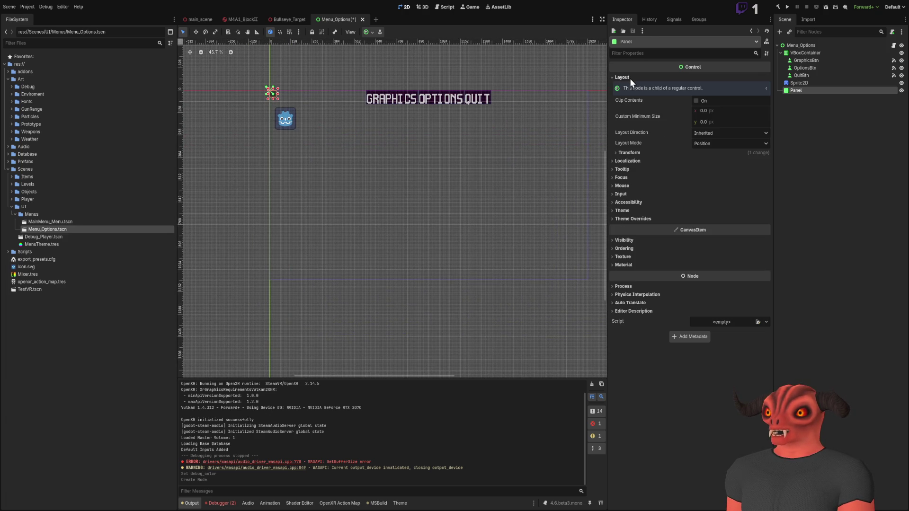
pyautogui.click(633, 162)
pyautogui.click(634, 162)
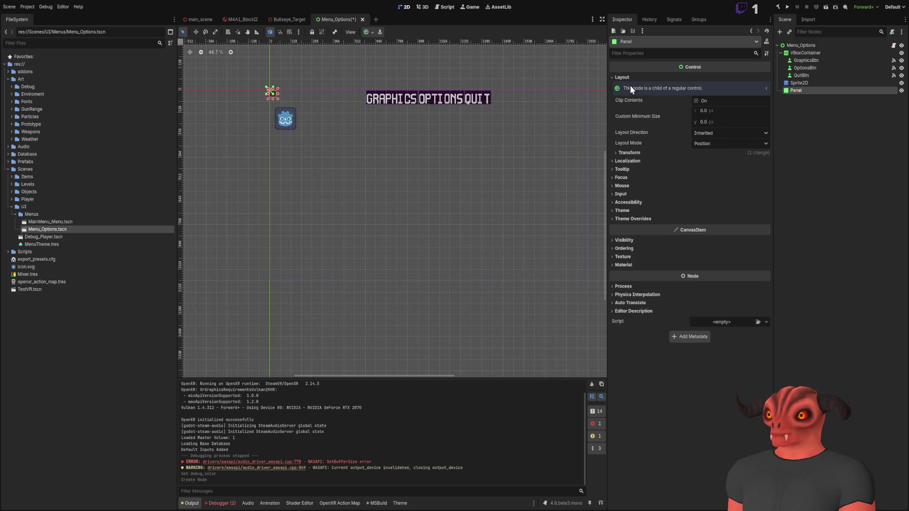
pyautogui.click(721, 143)
pyautogui.click(721, 154)
pyautogui.click(704, 155)
pyautogui.click(726, 179)
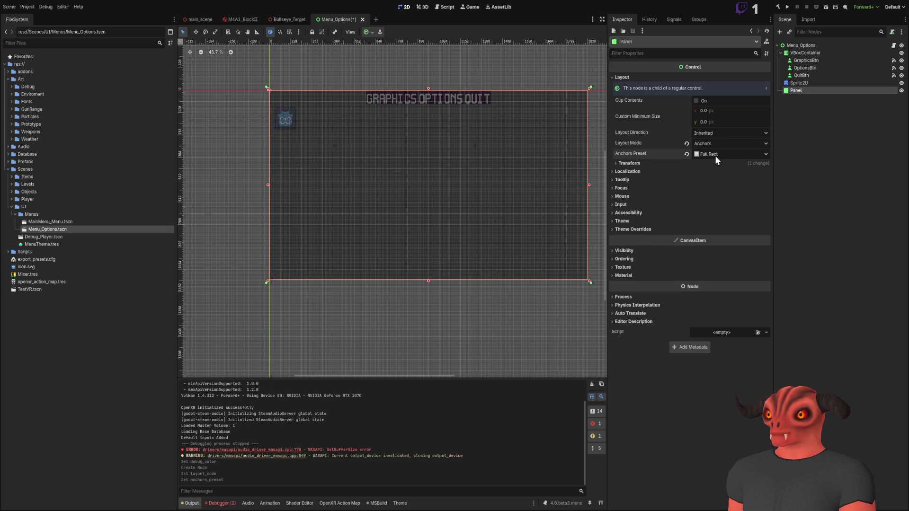
pyautogui.click(647, 162)
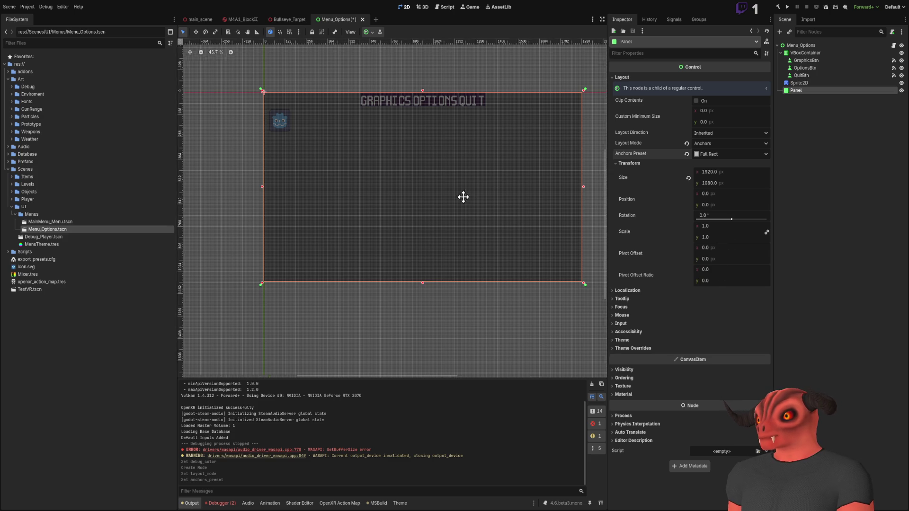
# Step: Set the Panel's size width to 960, keeping the 1080 height
pyautogui.scroll(3, 471, 193)
pyautogui.scroll(-2, 420, 213)
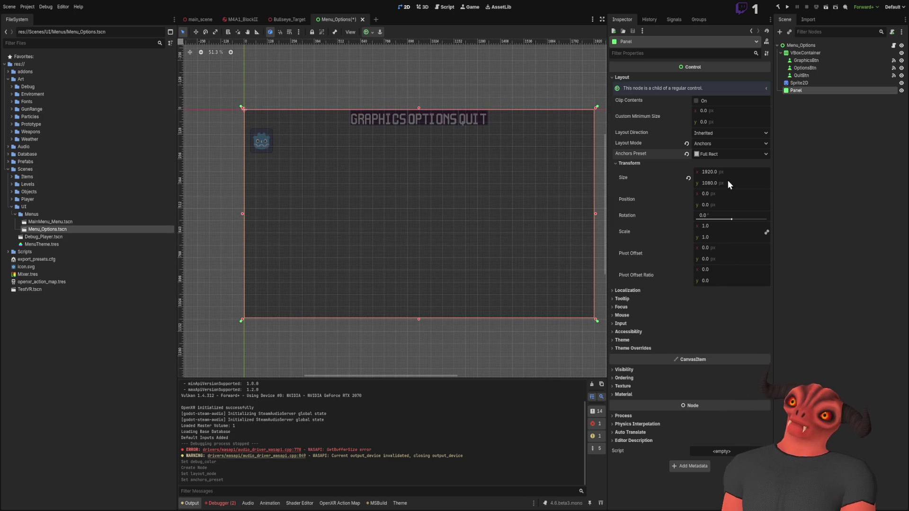
pyautogui.click(688, 179)
pyautogui.scroll(-1, 411, 168)
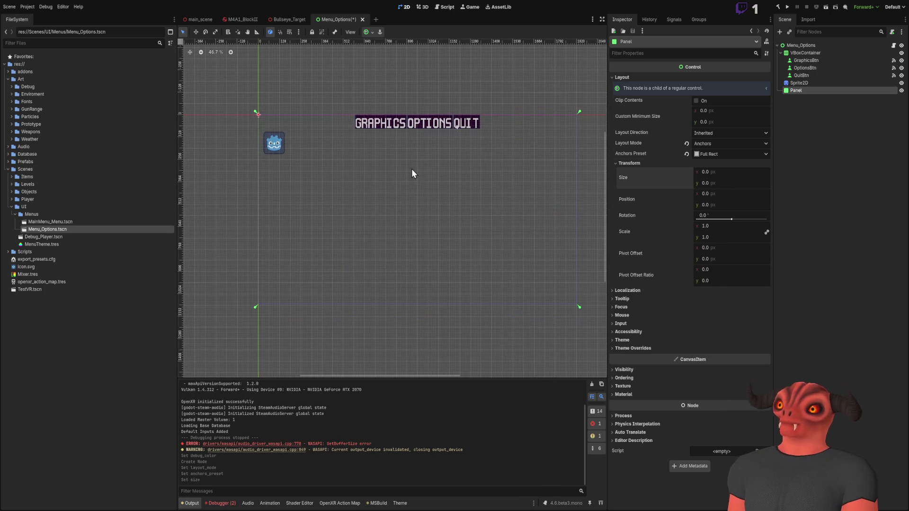
pyautogui.hotkey('ctrl', 'z')
pyautogui.click(737, 175)
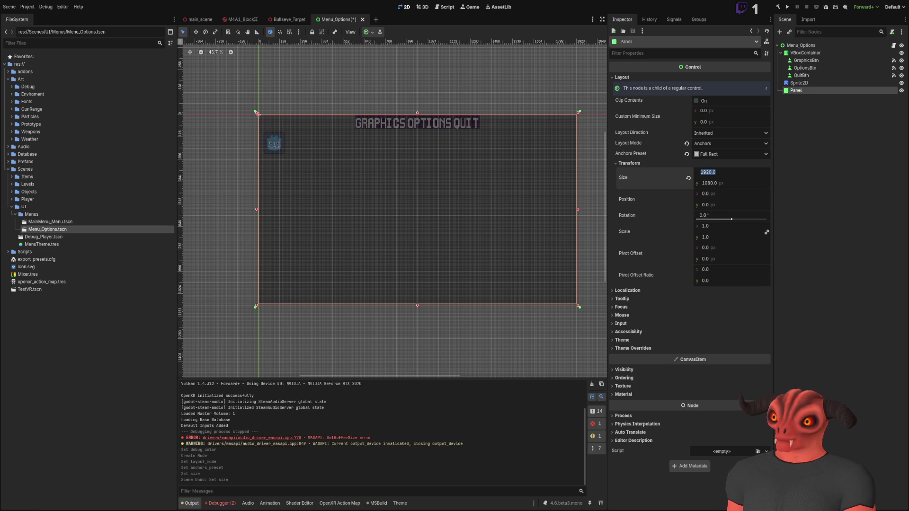
pyautogui.write('960')
pyautogui.press('Return')
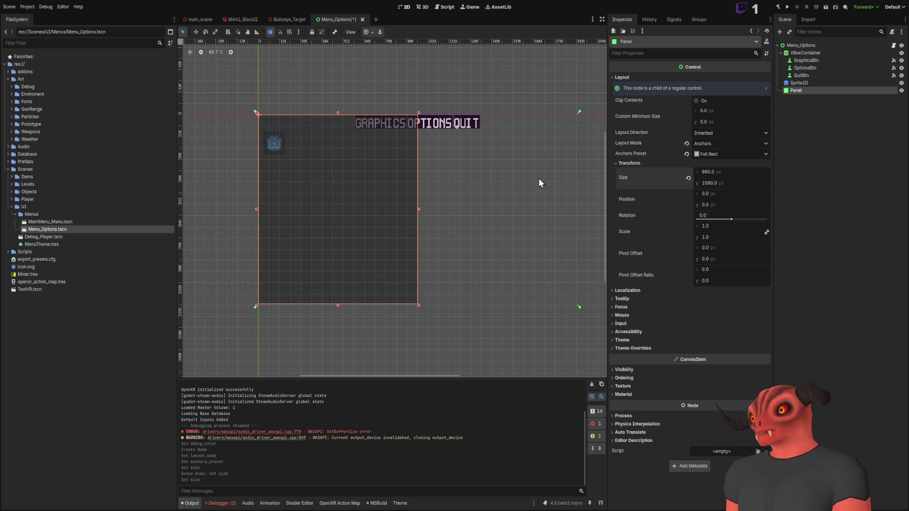
# Step: Reselect the Panel and bring up MenuTheme.tres in the theme editor
pyautogui.scroll(3, 573, 191)
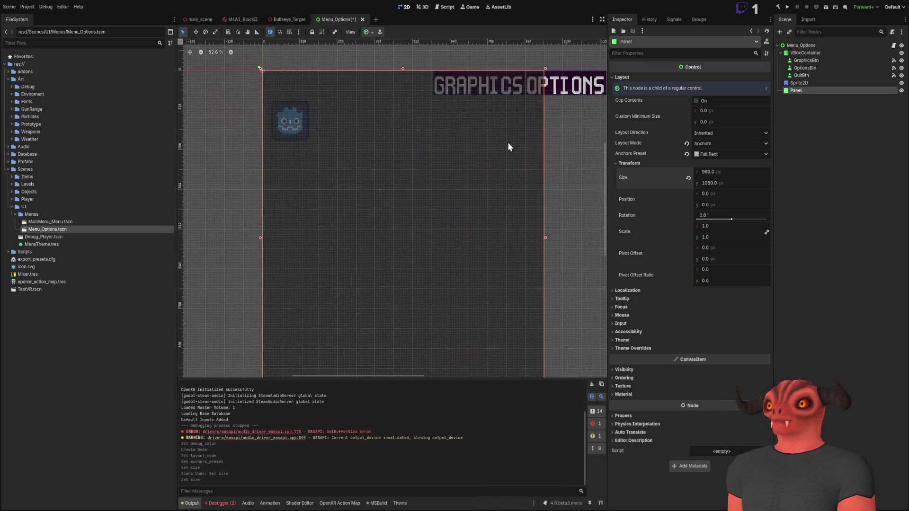
pyautogui.scroll(-2, 481, 170)
pyautogui.scroll(1, 398, 203)
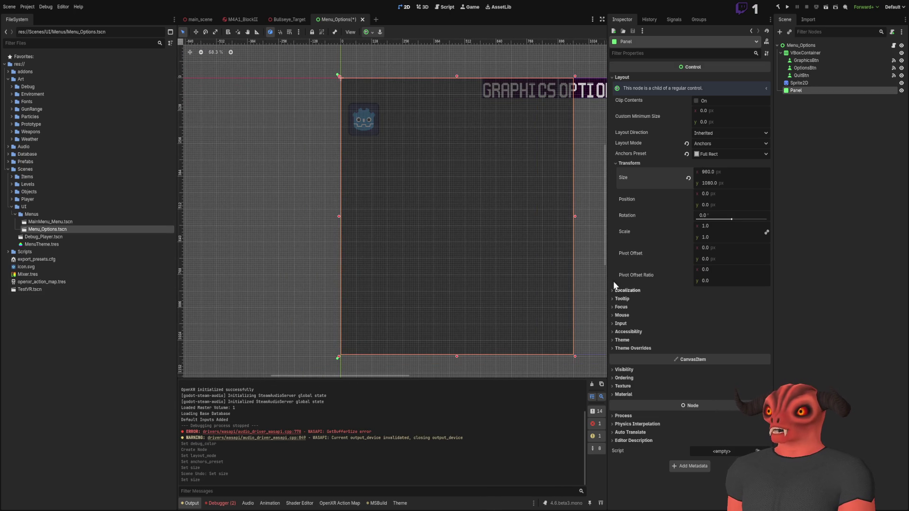
pyautogui.scroll(8, 295, 260)
pyautogui.scroll(4, 379, 222)
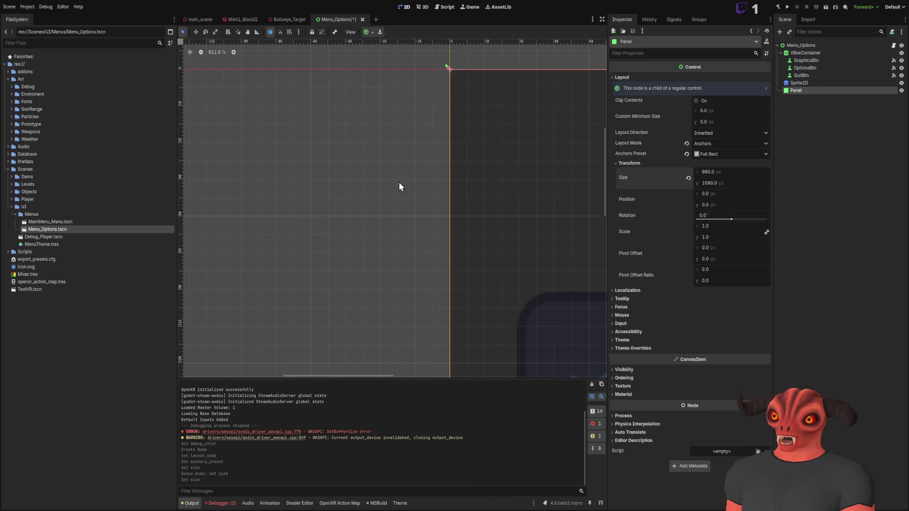
pyautogui.scroll(-2, 498, 213)
pyautogui.scroll(-10, 500, 222)
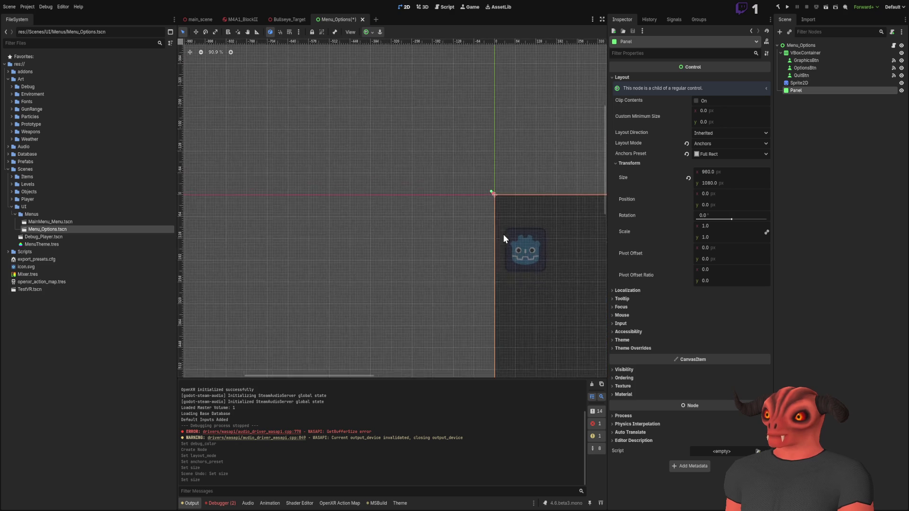
pyautogui.click(379, 113)
pyautogui.scroll(3, 379, 112)
pyautogui.scroll(8, 338, 161)
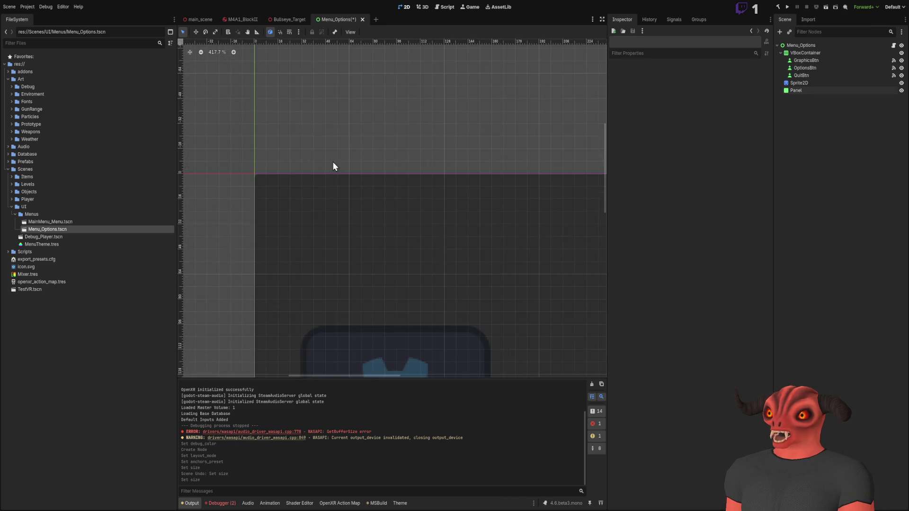
pyautogui.scroll(3, 482, 203)
pyautogui.scroll(-5, 493, 218)
pyautogui.click(500, 236)
pyautogui.scroll(-5, 511, 243)
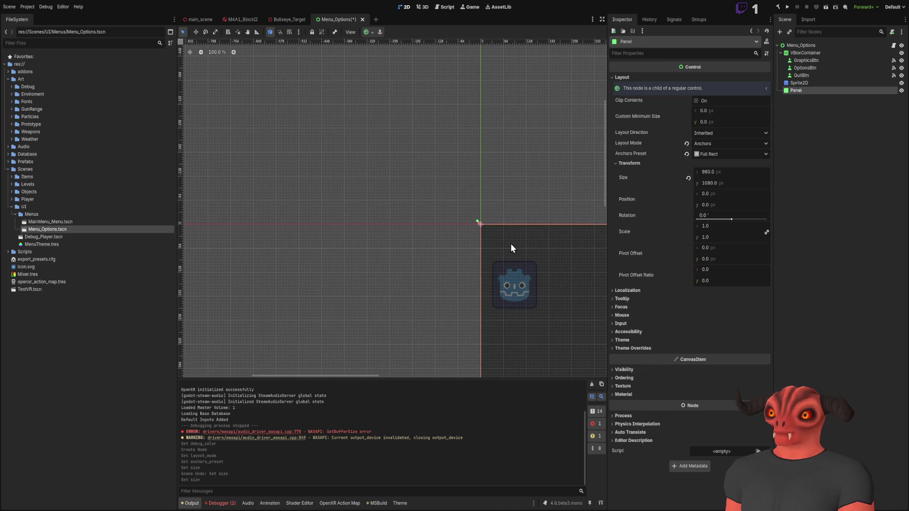
pyautogui.click(400, 503)
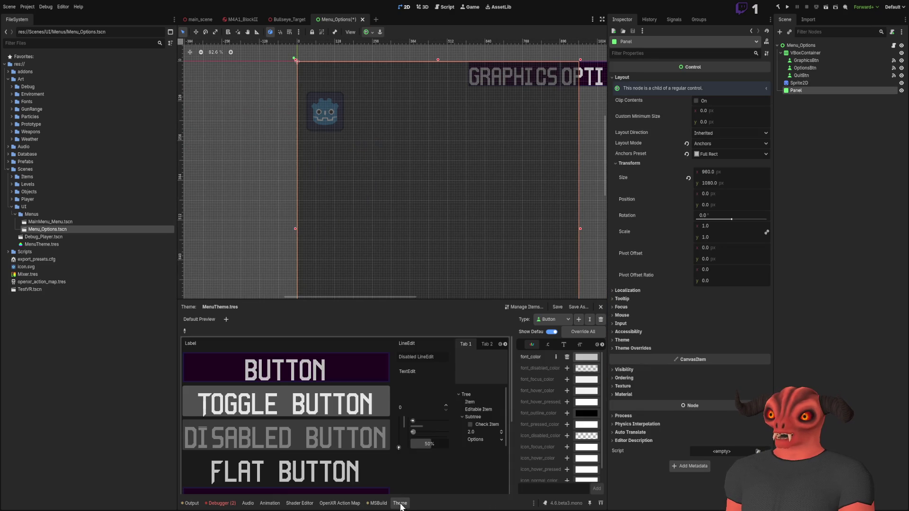
# Step: Review Button's constant, font size, stylebox and colour items, then target the Panel type
pyautogui.scroll(-3, 402, 413)
pyautogui.scroll(5, 355, 479)
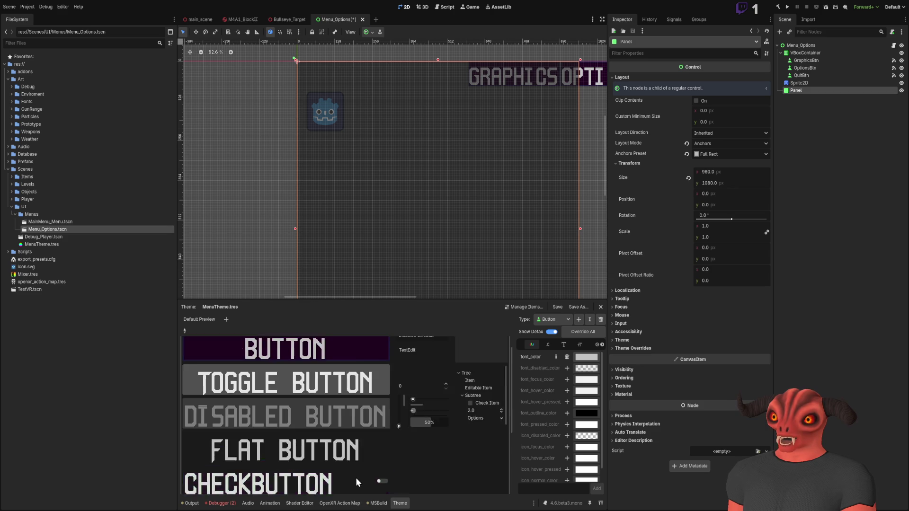
pyautogui.click(548, 345)
pyautogui.click(579, 345)
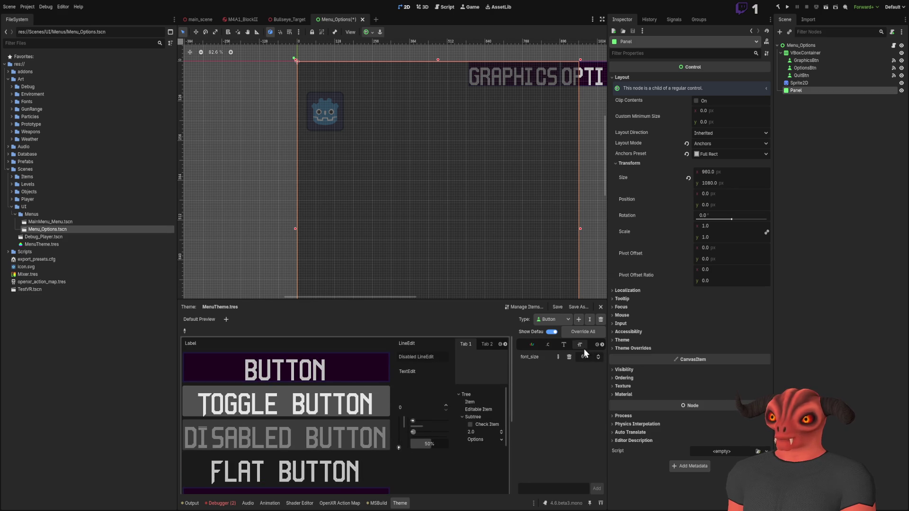
pyautogui.click(601, 345)
pyautogui.click(547, 343)
pyautogui.click(523, 345)
pyautogui.click(538, 348)
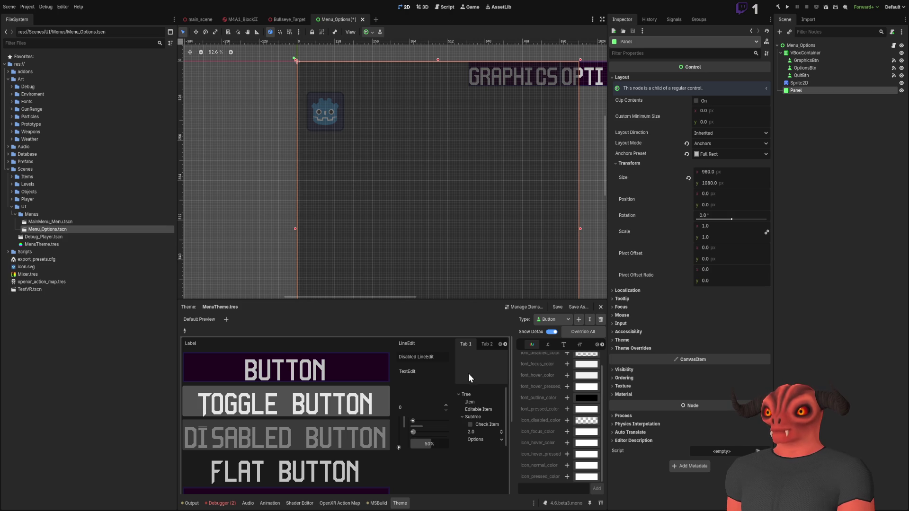
pyautogui.click(553, 319)
pyautogui.click(556, 354)
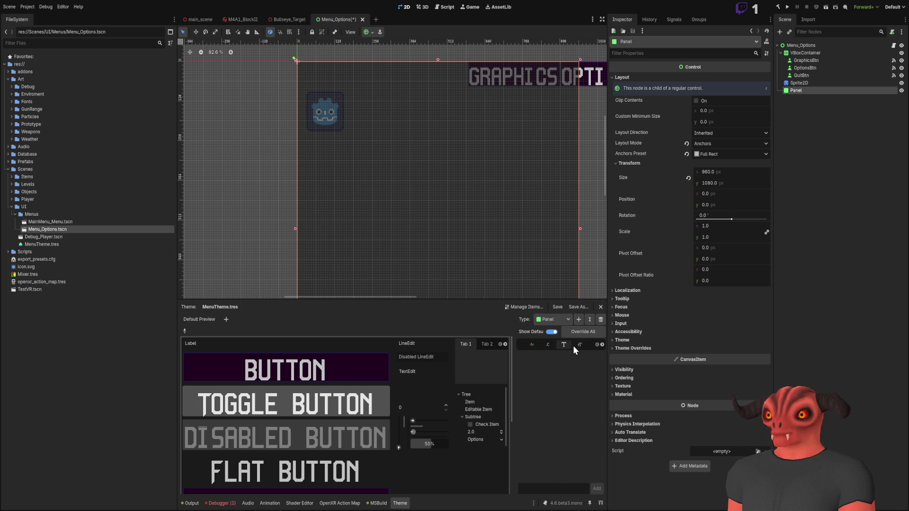
pyautogui.scroll(-3, 581, 346)
pyautogui.click(582, 344)
pyautogui.click(564, 345)
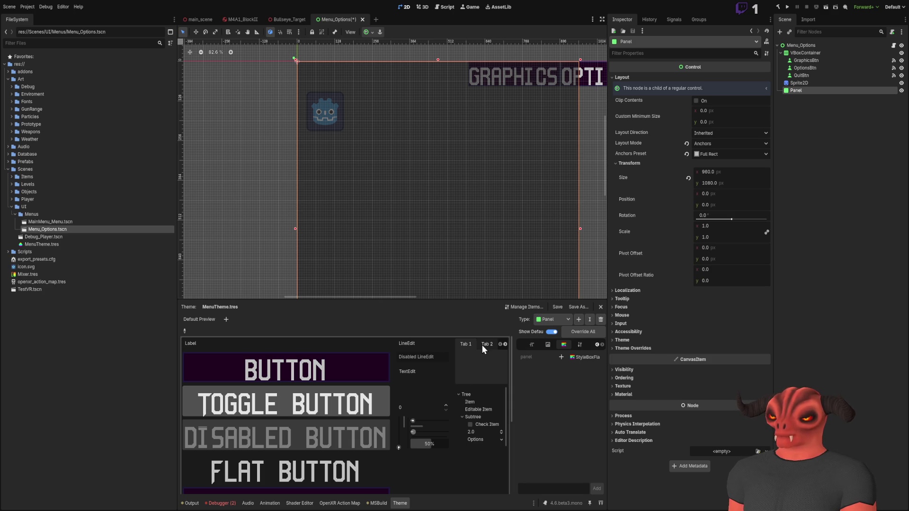
pyautogui.scroll(-3, 450, 378)
pyautogui.scroll(3, 416, 398)
pyautogui.tripleClick(422, 356)
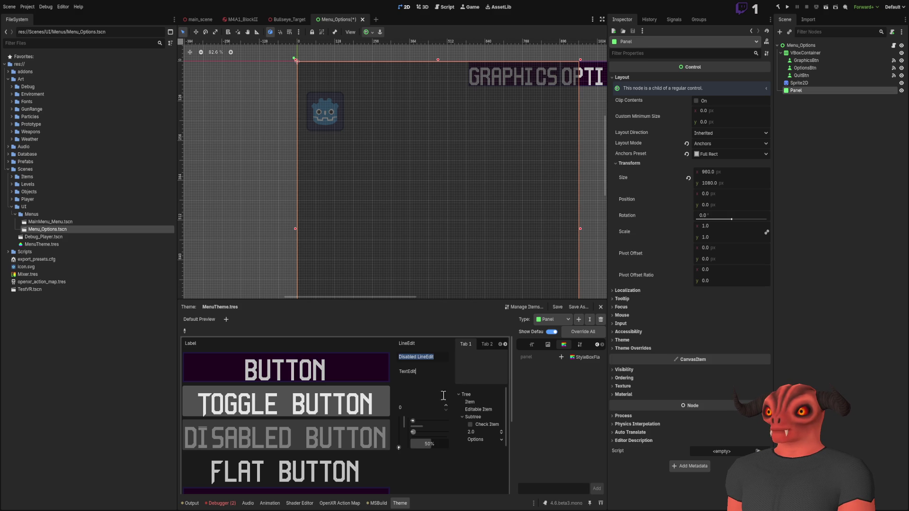
pyautogui.scroll(3, 531, 346)
pyautogui.click(550, 345)
pyautogui.click(533, 345)
pyautogui.scroll(-3, 240, 455)
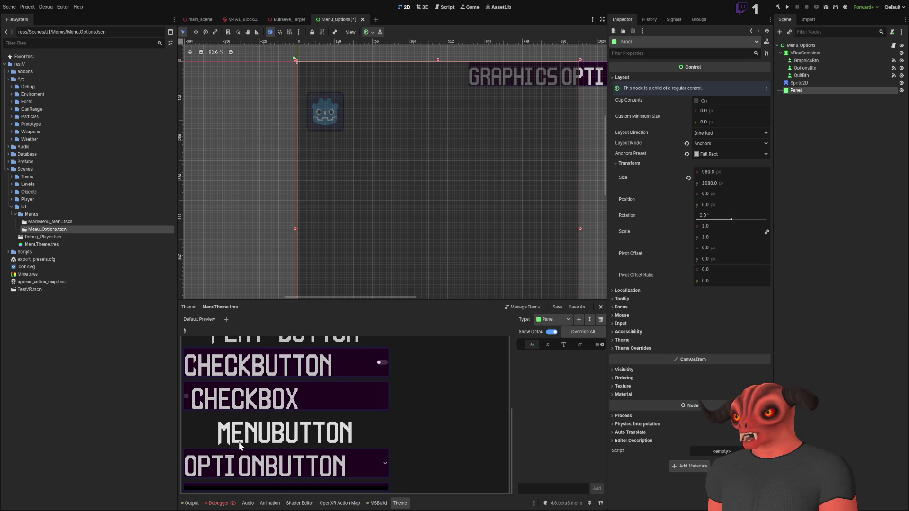
pyautogui.scroll(4, 246, 461)
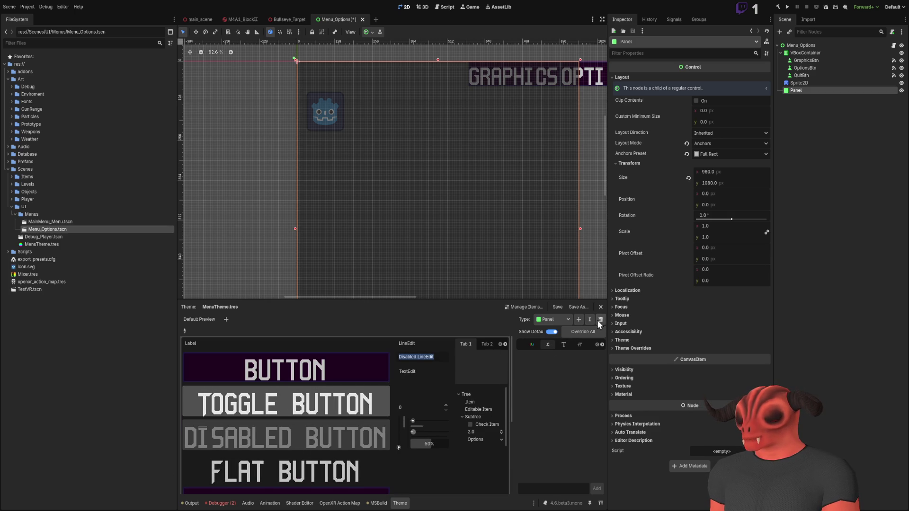
pyautogui.scroll(1, 556, 319)
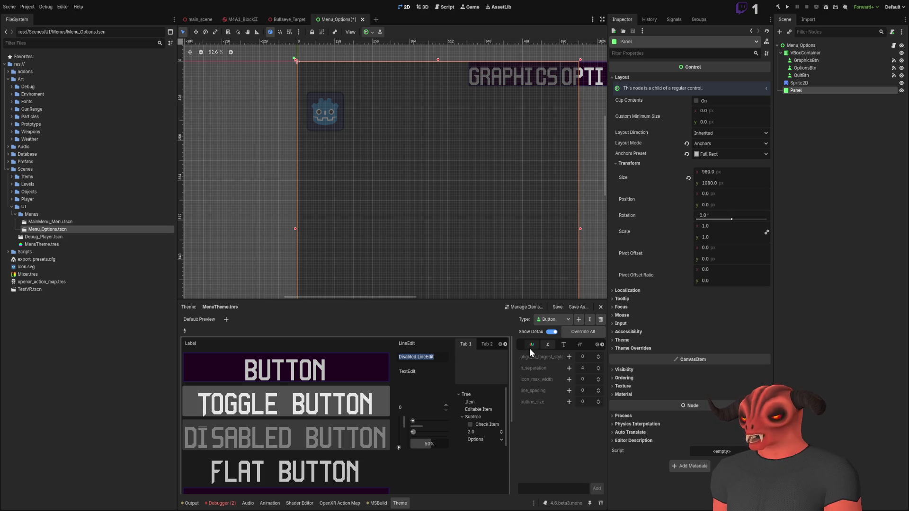
pyautogui.click(530, 347)
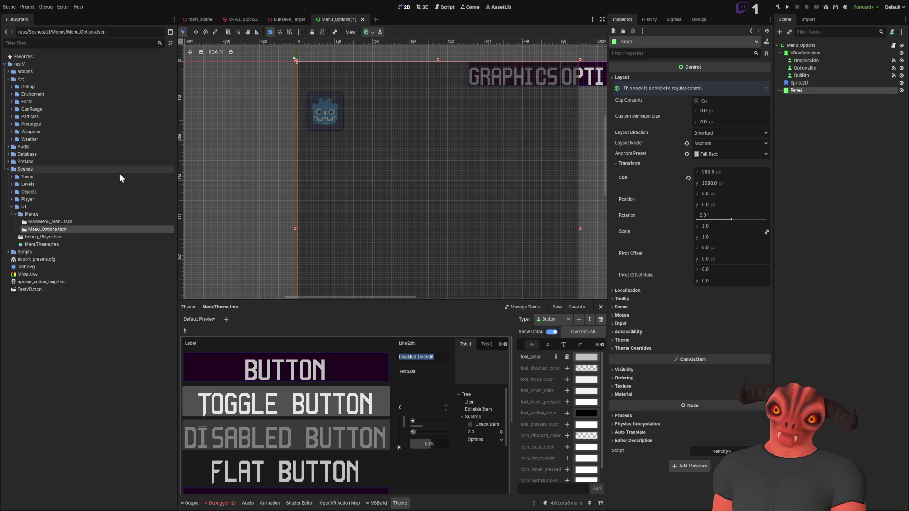
# Step: Browse the FileSystem folders and open MenuTheme.tres in the Inspector
pyautogui.doubleClick(19, 161)
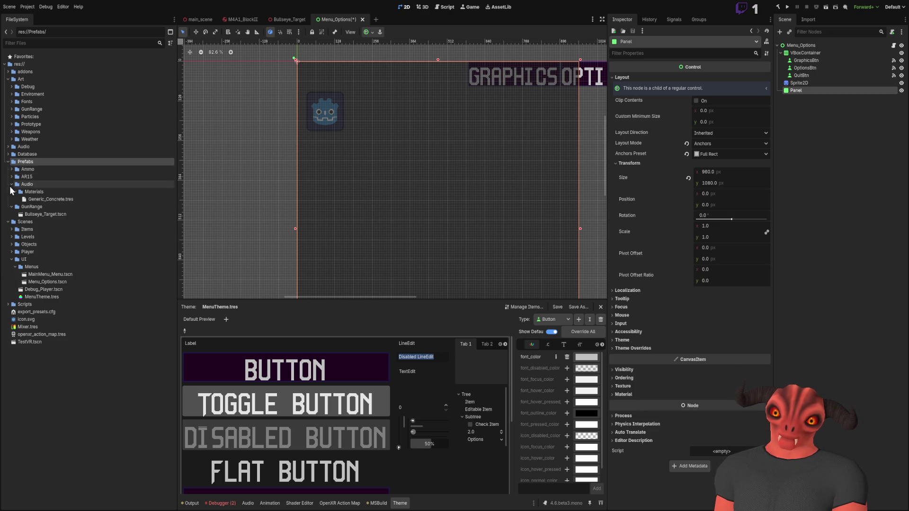
pyautogui.click(11, 184)
pyautogui.click(8, 161)
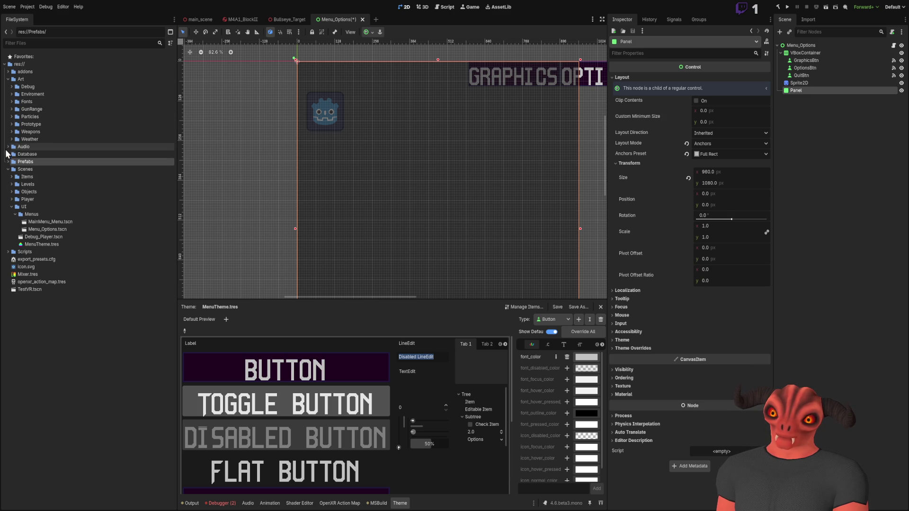
pyautogui.click(7, 251)
pyautogui.click(7, 252)
pyautogui.click(12, 192)
pyautogui.click(11, 194)
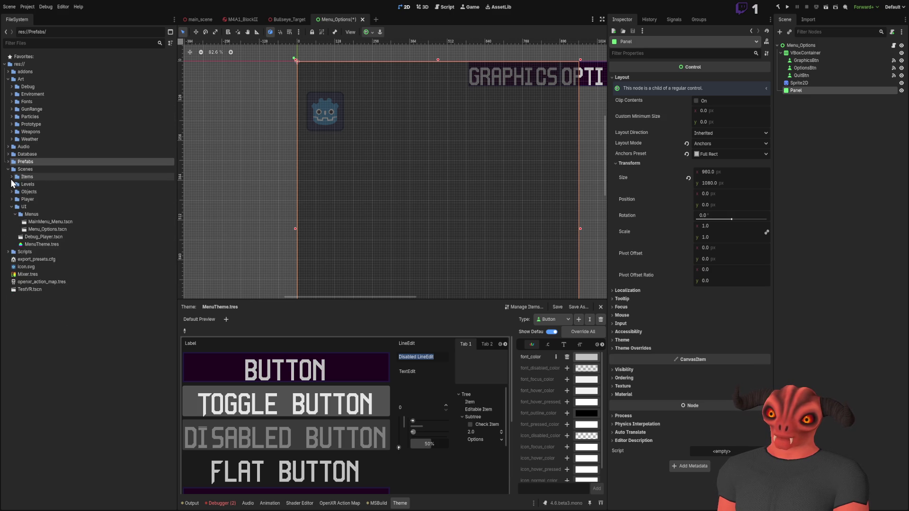
pyautogui.click(10, 170)
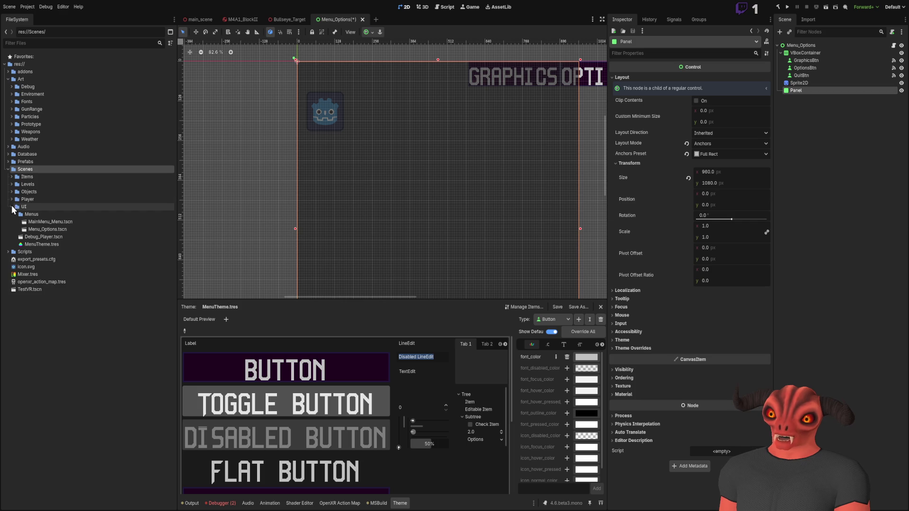
pyautogui.click(50, 244)
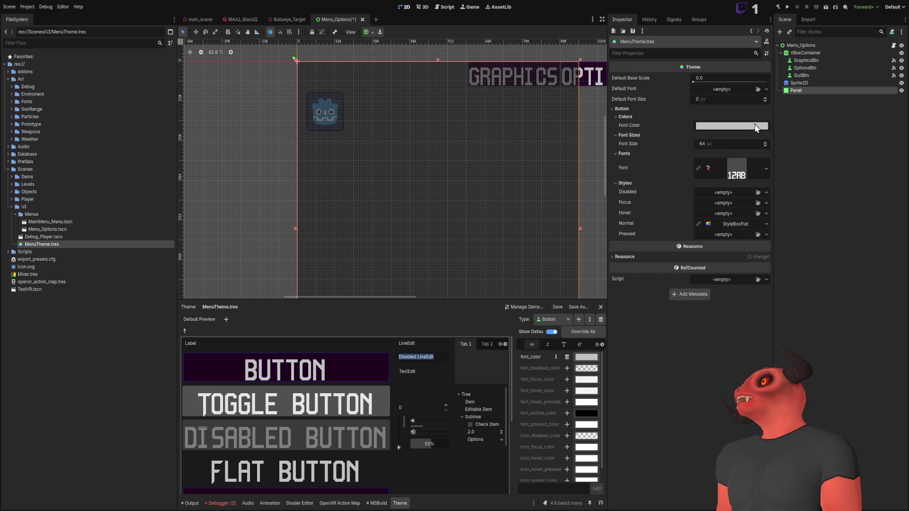
# Step: Collapse the theme's Button section and set the theme editor type to Panel
pyautogui.click(626, 109)
pyautogui.click(626, 110)
pyautogui.click(626, 110)
pyautogui.click(627, 110)
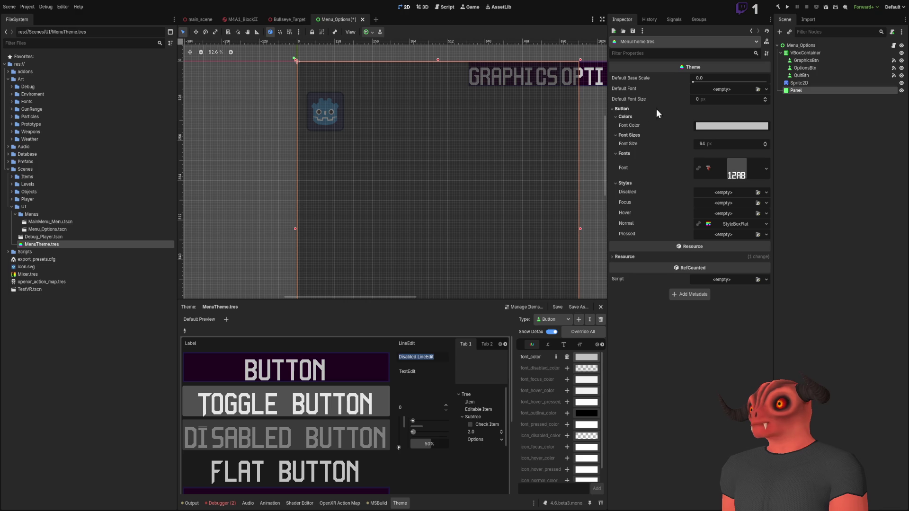
pyautogui.click(622, 109)
pyautogui.click(622, 109)
pyautogui.click(623, 109)
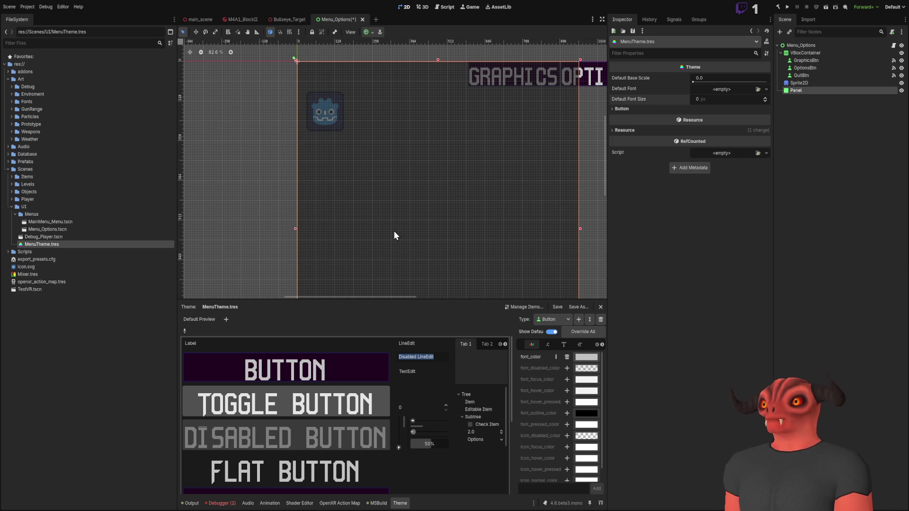
pyautogui.click(424, 324)
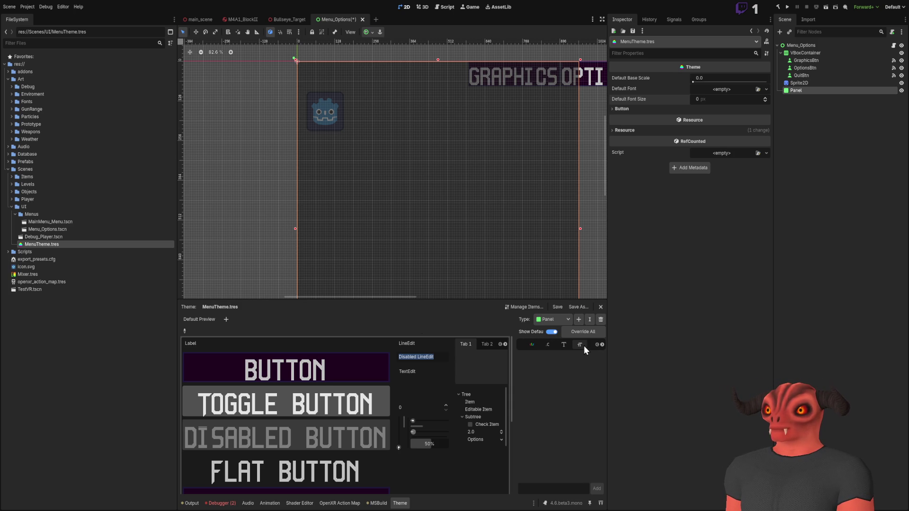
# Step: Widen the Inspector and theme type-editor panels while browsing Panel's theme item categories
pyautogui.click(602, 345)
pyautogui.click(603, 344)
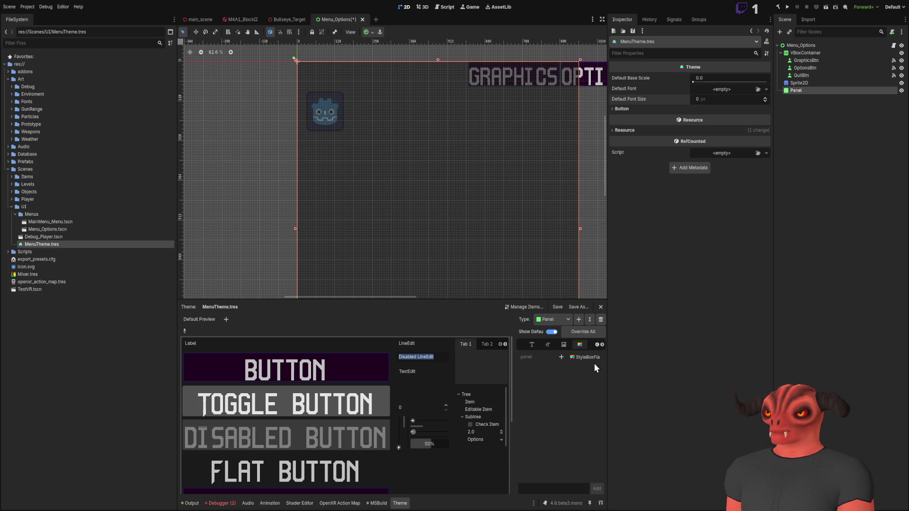
pyautogui.moveTo(608, 358); pyautogui.dragTo(614, 358)
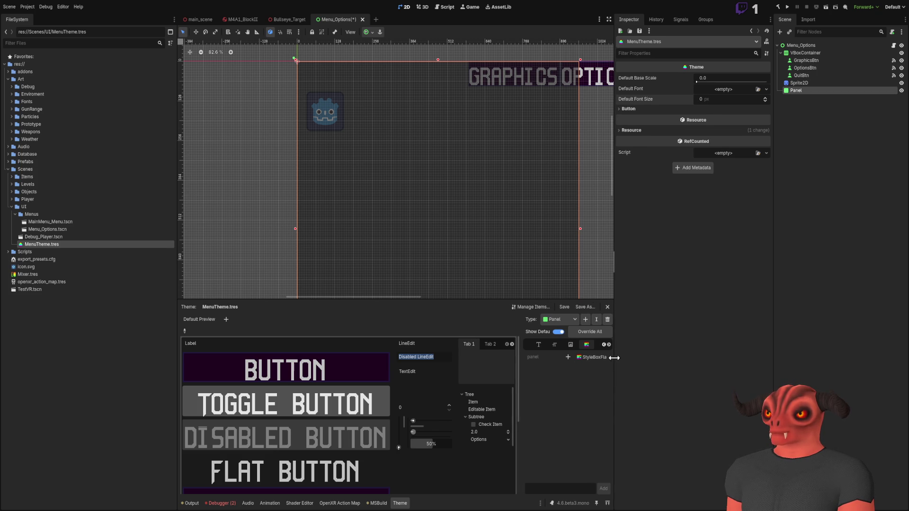
pyautogui.moveTo(519, 368); pyautogui.dragTo(504, 365)
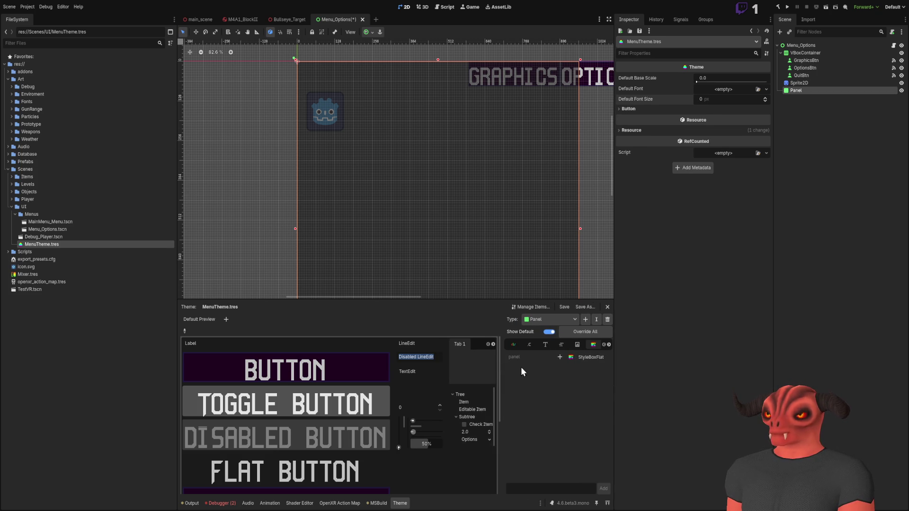
pyautogui.click(593, 345)
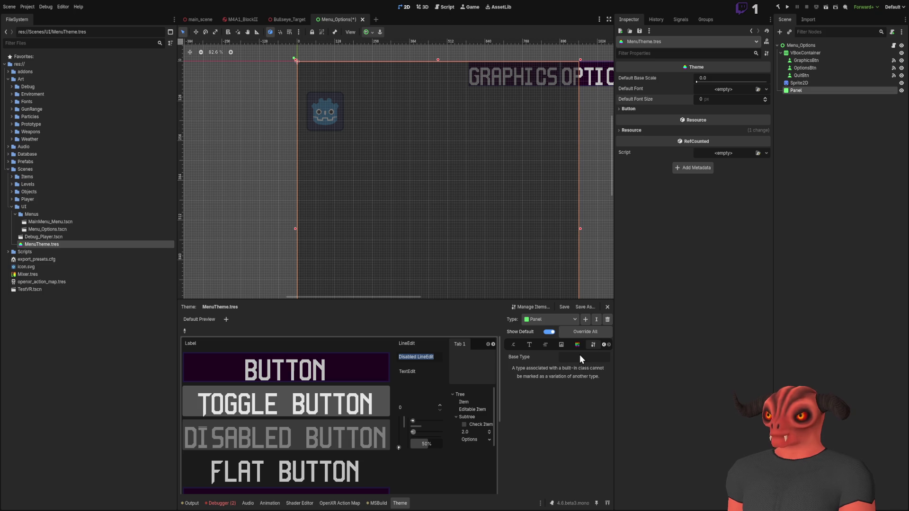
pyautogui.click(580, 346)
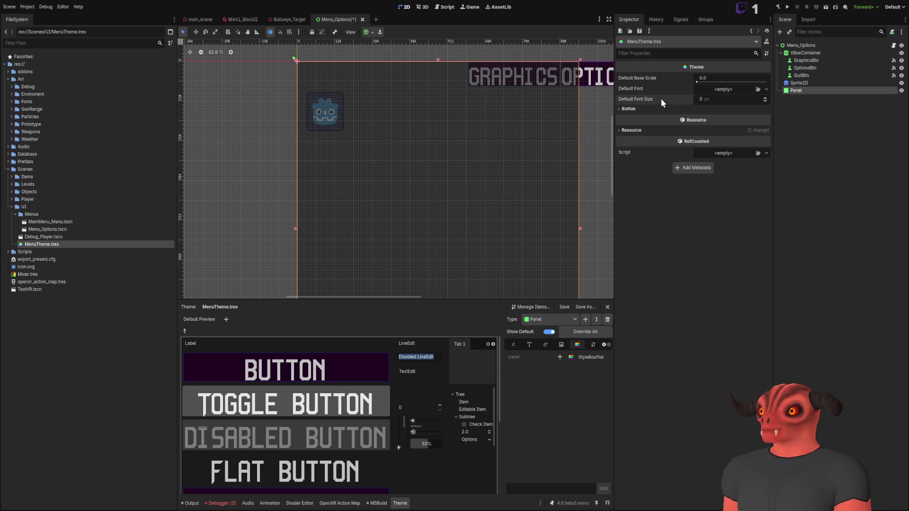
# Step: Expand Button's styles, open the Normal StyleBoxFlat and choose to save it as a file
pyautogui.click(629, 109)
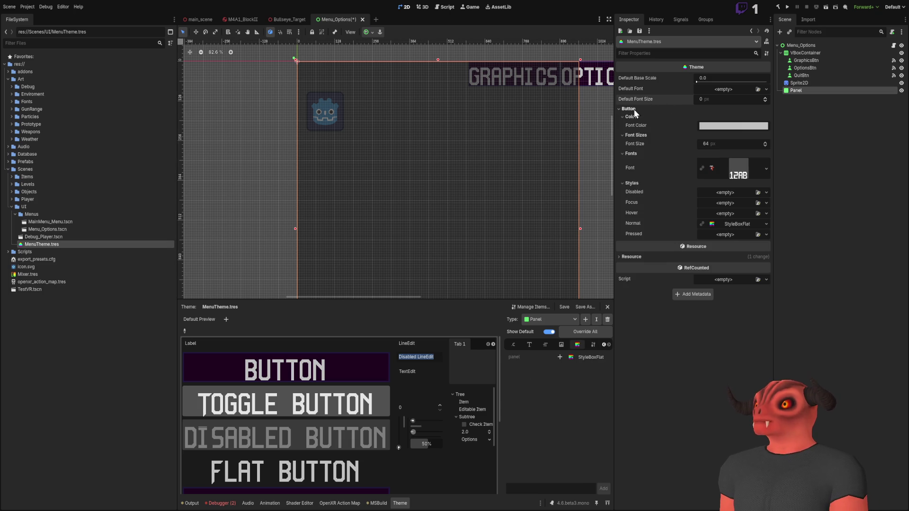
pyautogui.click(733, 223)
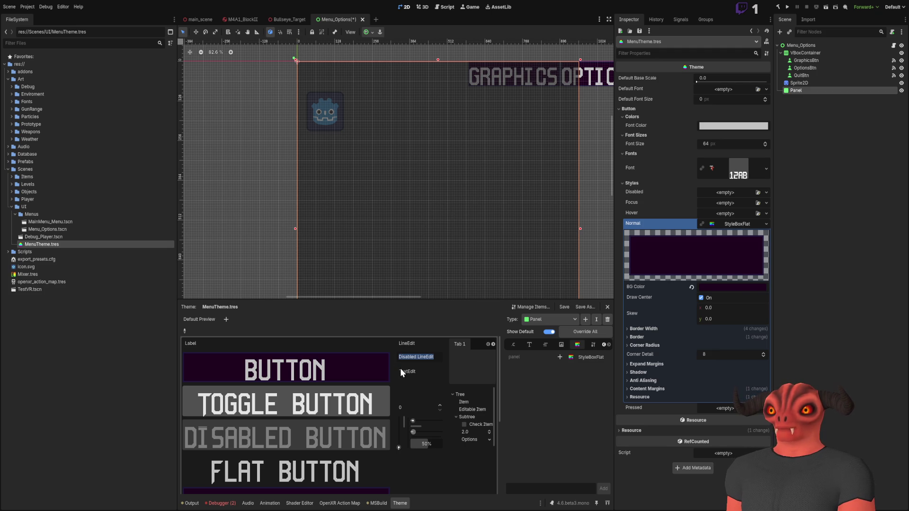
pyautogui.click(106, 254)
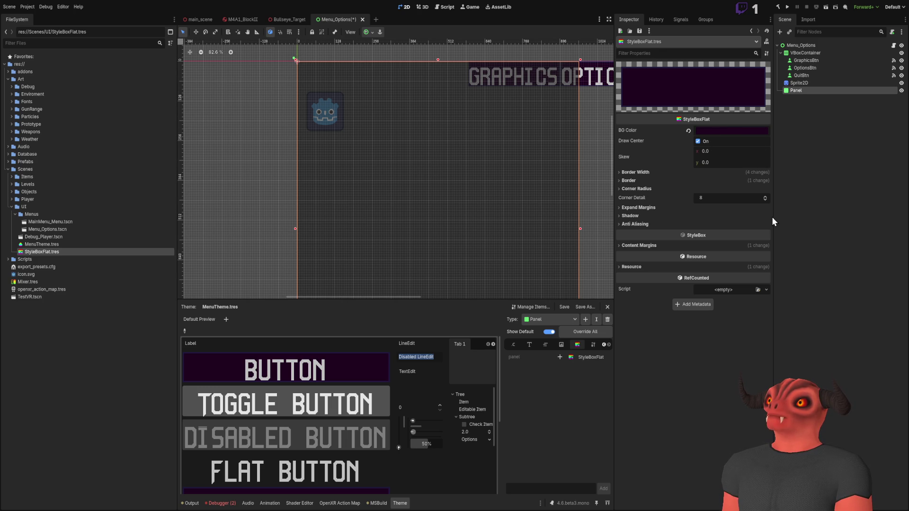
# Step: Set the style box's BG Color to a brighter purple
pyautogui.moveTo(773, 217)
pyautogui.mouseDown()
pyautogui.moveTo(772, 195)
pyautogui.moveTo(772, 226)
pyautogui.mouseUp()
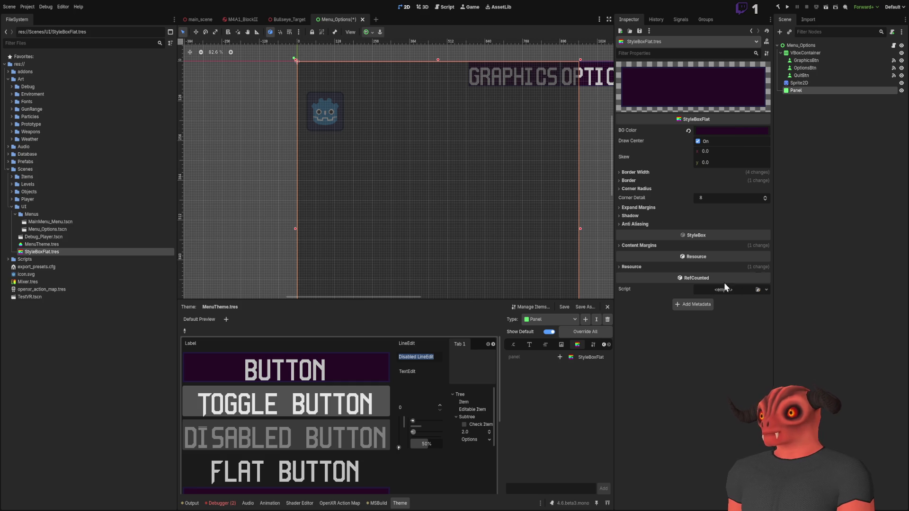
pyautogui.hotkey('ctrl', 'z')
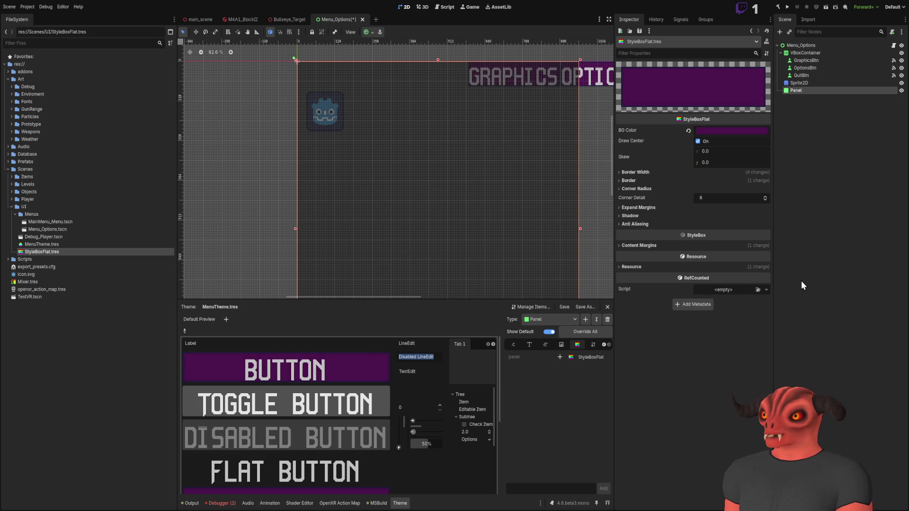
pyautogui.scroll(-3, 373, 376)
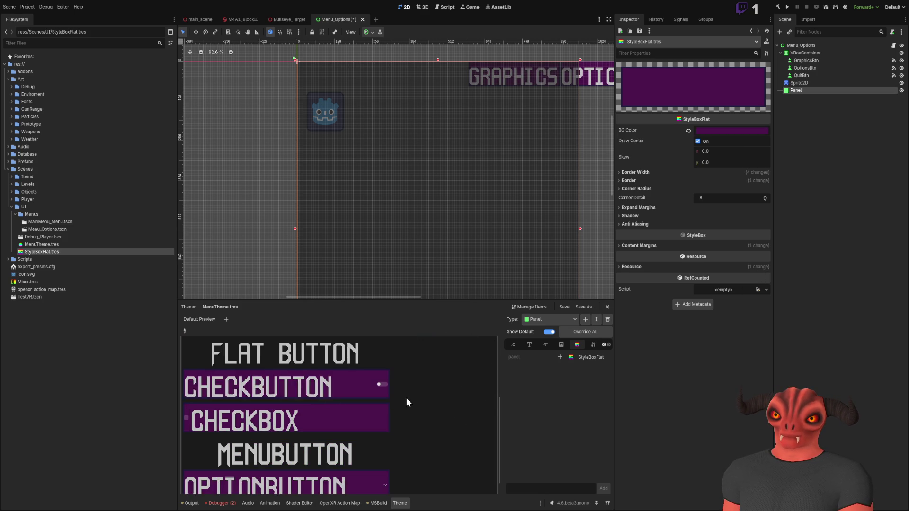
pyautogui.scroll(4, 349, 377)
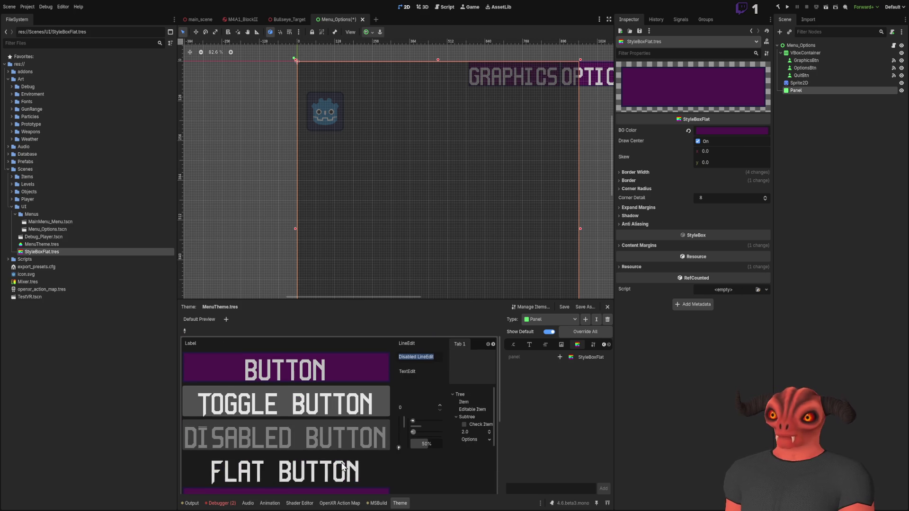
# Step: Inspect the Border Width, Border, Corner Radius and Expand Margins sections
pyautogui.click(630, 173)
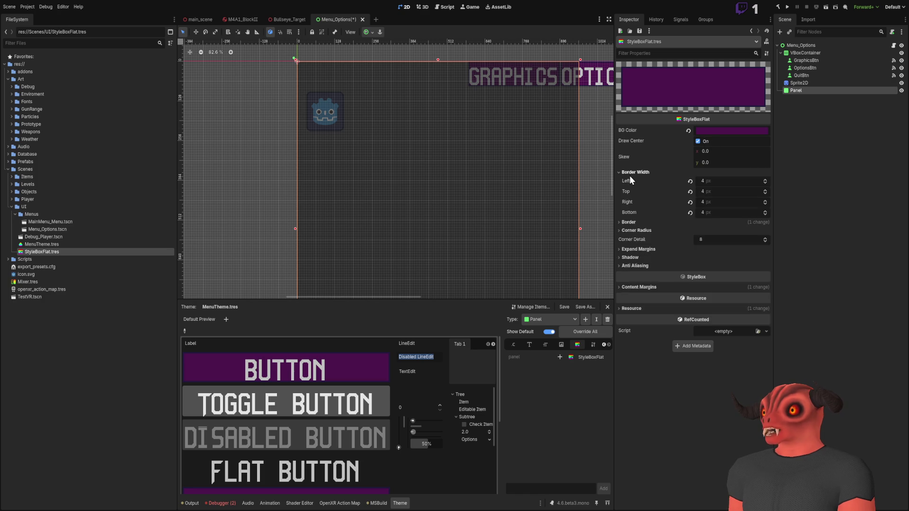
pyautogui.click(630, 172)
pyautogui.click(634, 181)
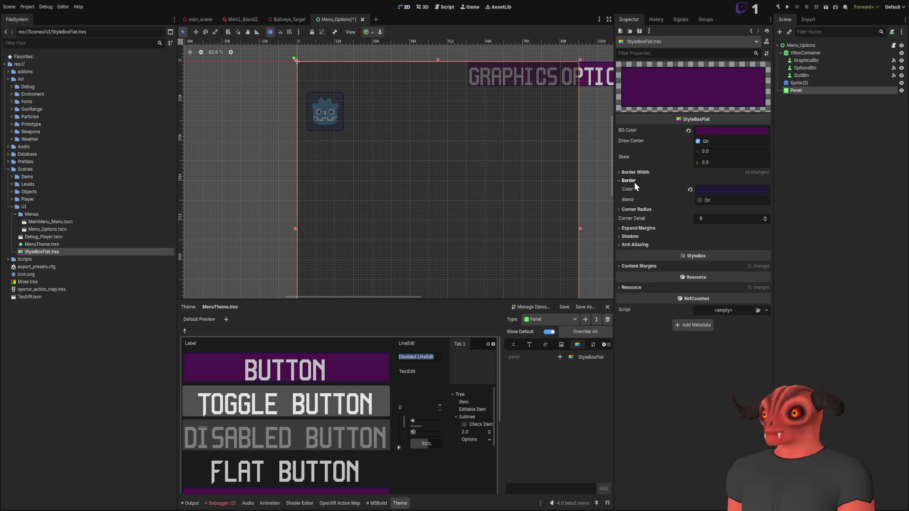
pyautogui.click(635, 182)
pyautogui.click(632, 189)
pyautogui.click(632, 189)
pyautogui.click(632, 207)
pyautogui.click(632, 207)
# Step: Look through the Shadow, Anti Aliasing and Content Margins sections, leaving the shadow unchanged
pyautogui.click(633, 215)
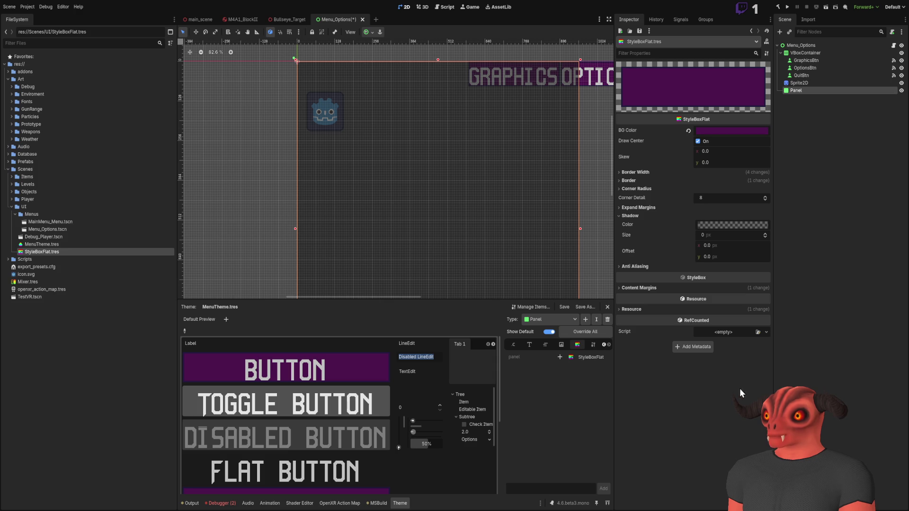
pyautogui.hotkey('ctrl', 'z')
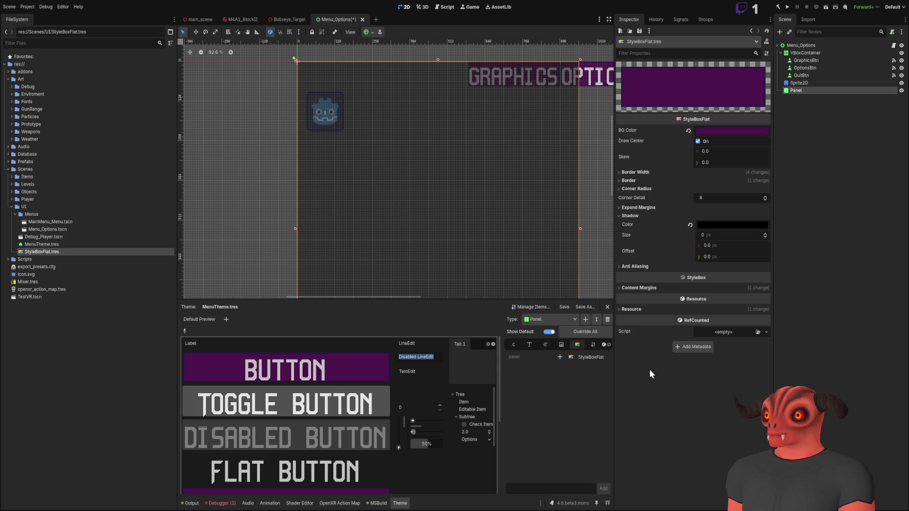
pyautogui.hotkey('ctrl', 'shift', 'z')
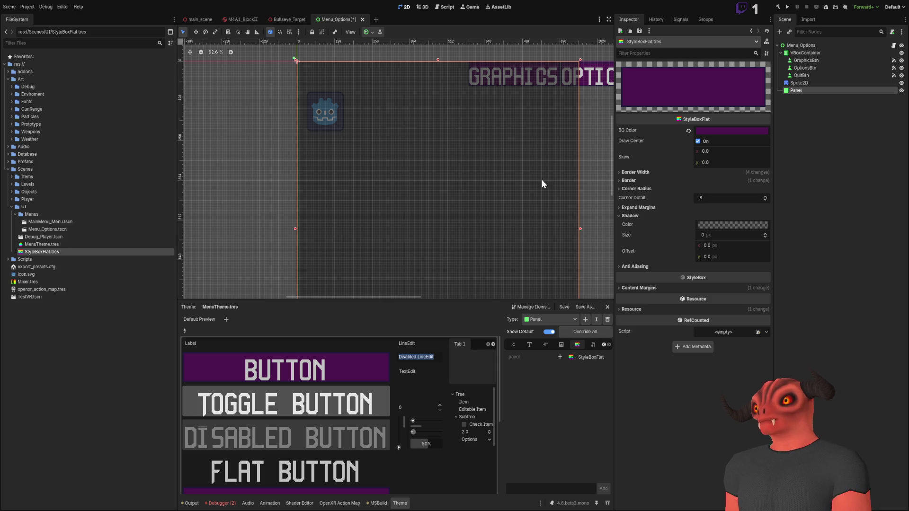
pyautogui.doubleClick(643, 214)
pyautogui.click(643, 213)
pyautogui.click(642, 225)
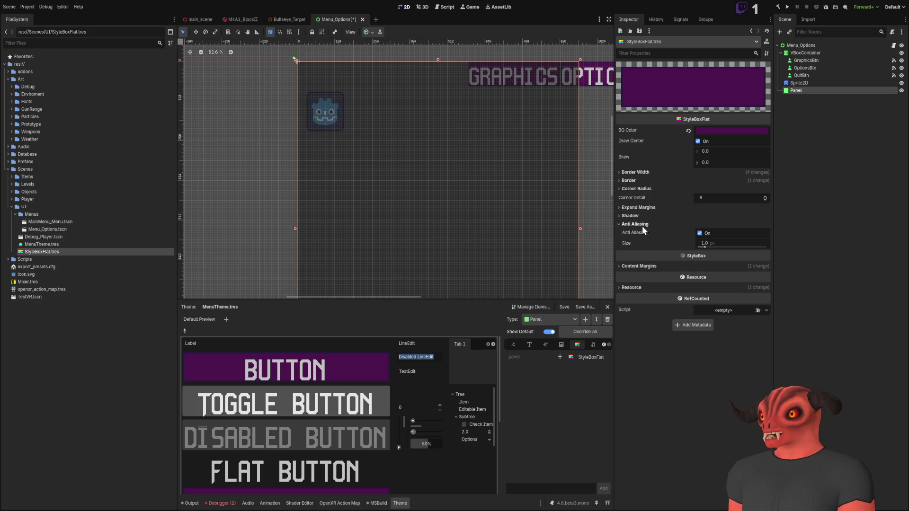
pyautogui.click(641, 223)
pyautogui.click(640, 245)
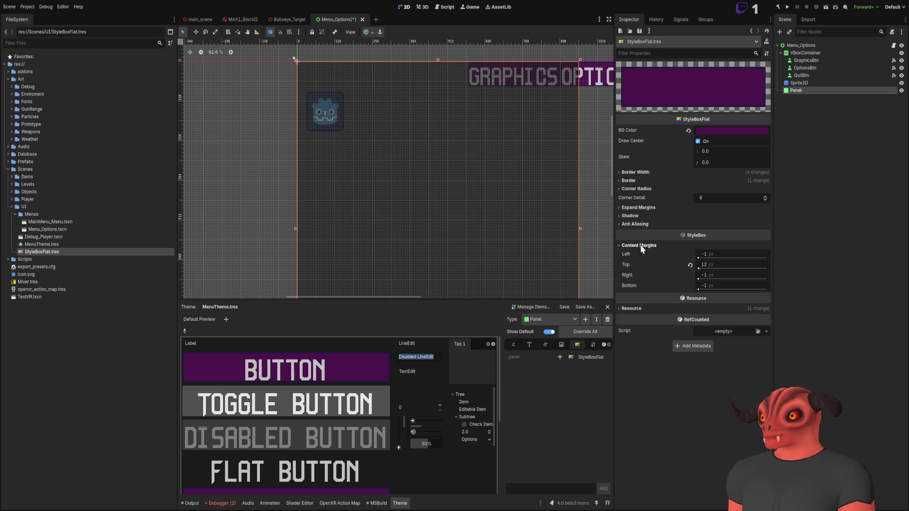
pyautogui.click(640, 246)
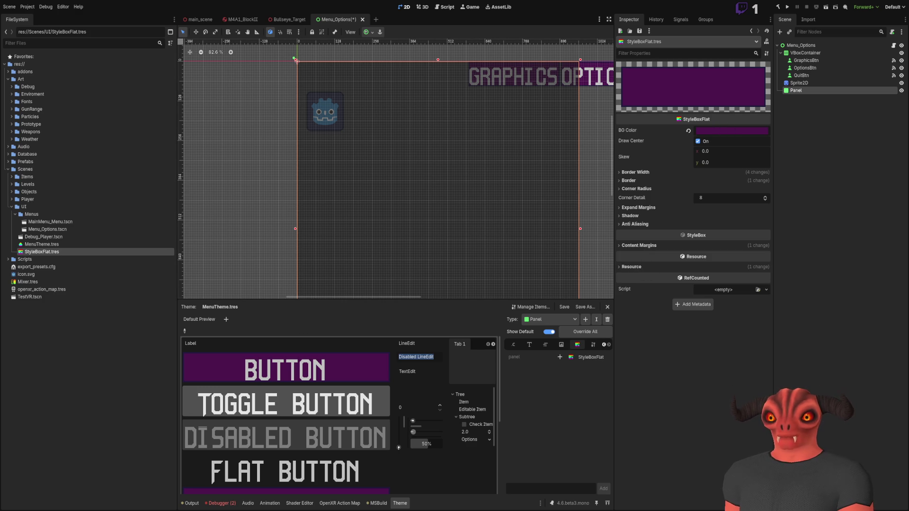
pyautogui.scroll(-6, 303, 189)
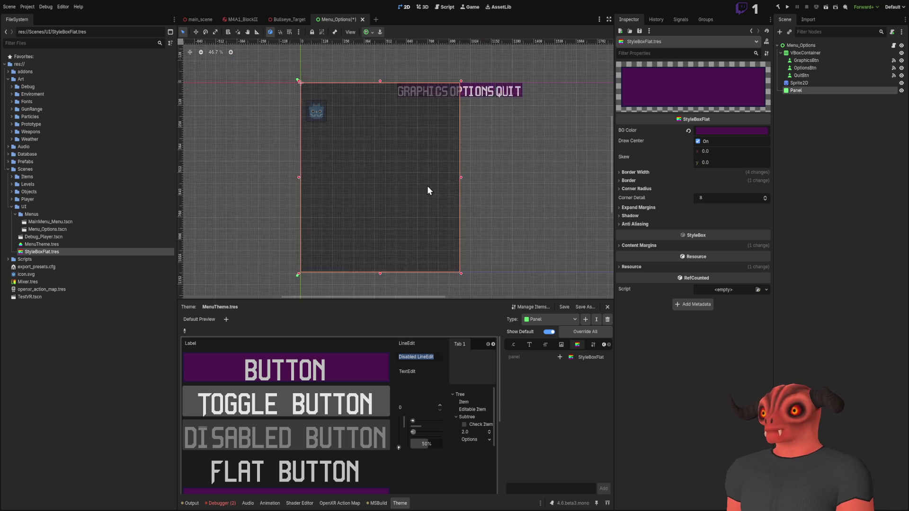
# Step: Select Panel and assign StyleBoxFlat.tres to its Theme Overrides > Styles > Panel slot
pyautogui.scroll(2, 427, 191)
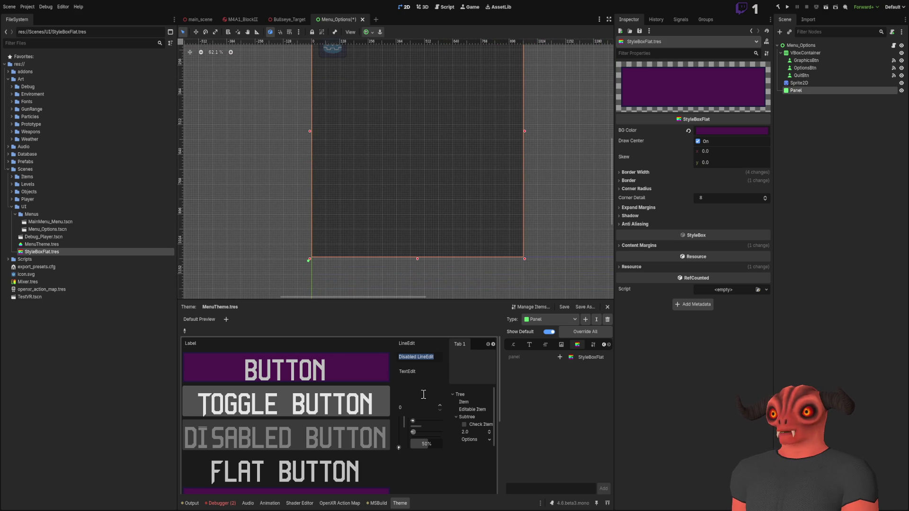
pyautogui.click(802, 90)
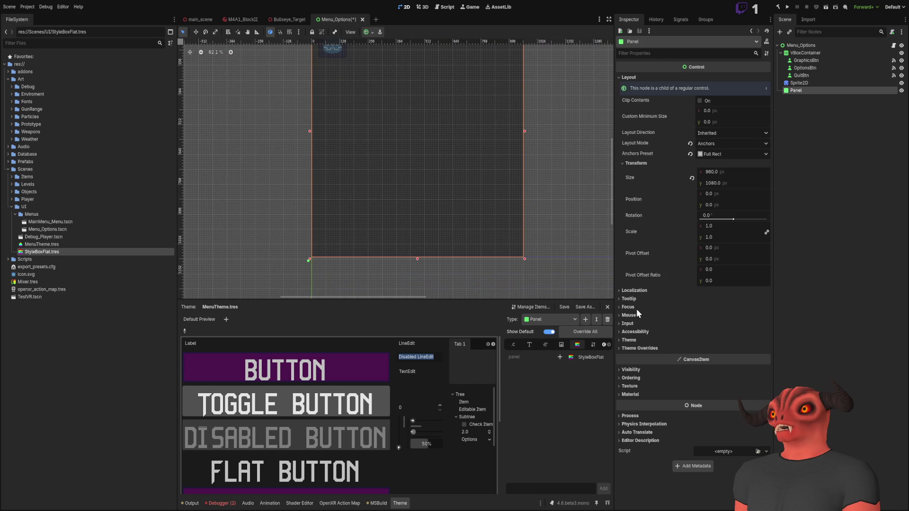
pyautogui.click(640, 351)
pyautogui.click(630, 366)
pyautogui.click(716, 366)
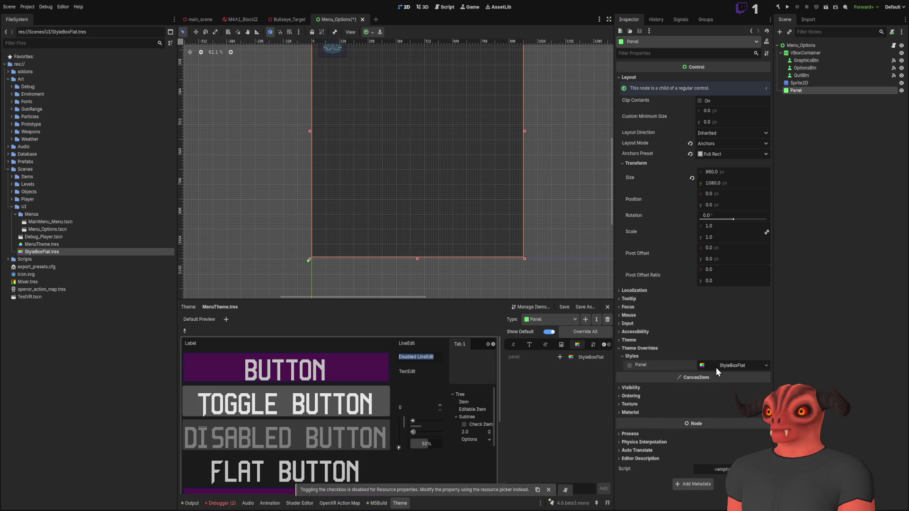
# Step: Look over the override's Border Width and Border settings
pyautogui.scroll(-3, 715, 364)
pyautogui.click(641, 313)
pyautogui.click(640, 314)
pyautogui.click(638, 323)
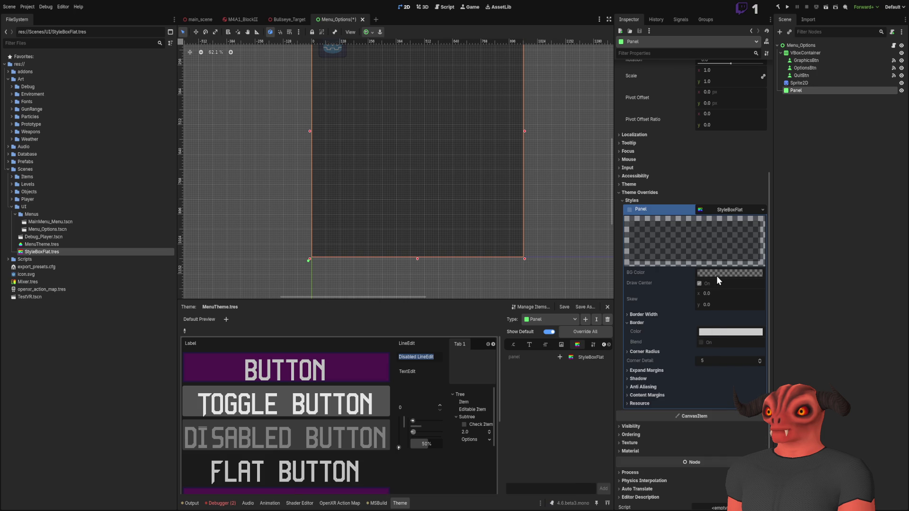
pyautogui.scroll(5, 717, 275)
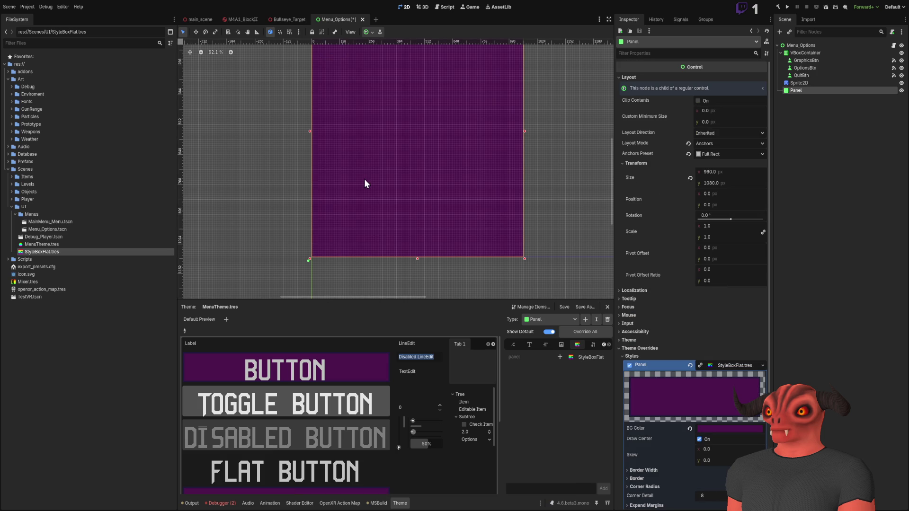
# Step: Toggle the Panel's purple style override with undo and redo, leaving it applied
pyautogui.scroll(1, 409, 141)
pyautogui.scroll(5, 412, 145)
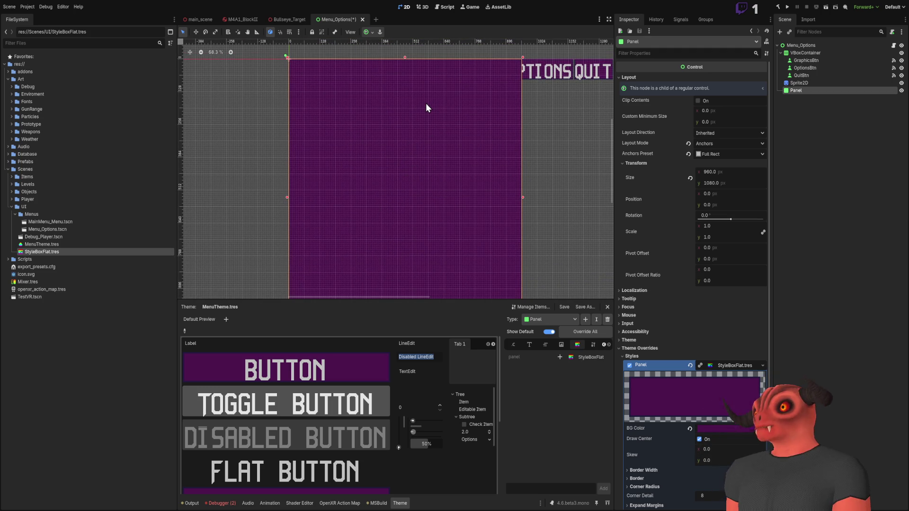
pyautogui.hotkey('ctrl', 'z')
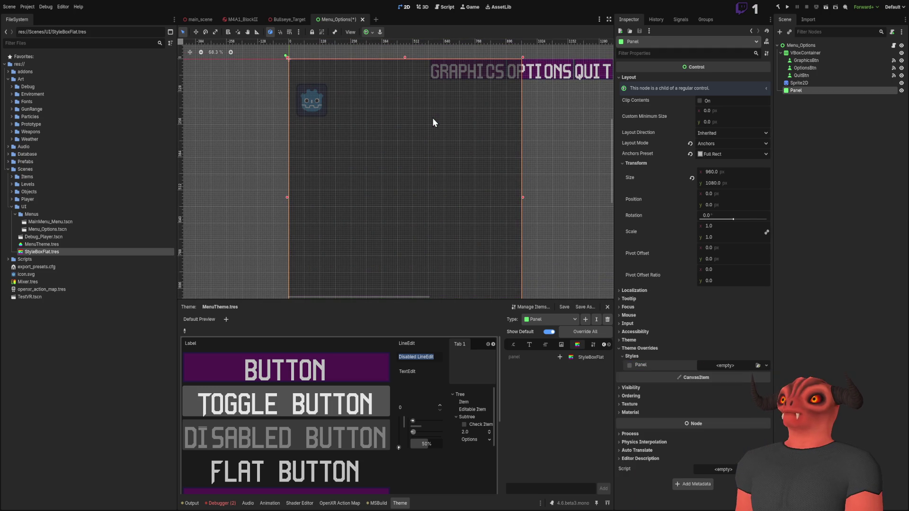
pyautogui.hotkey('ctrl', 'shift', 'z')
pyautogui.hotkey('ctrl', 'z')
pyautogui.hotkey('ctrl', 'shift', 'z')
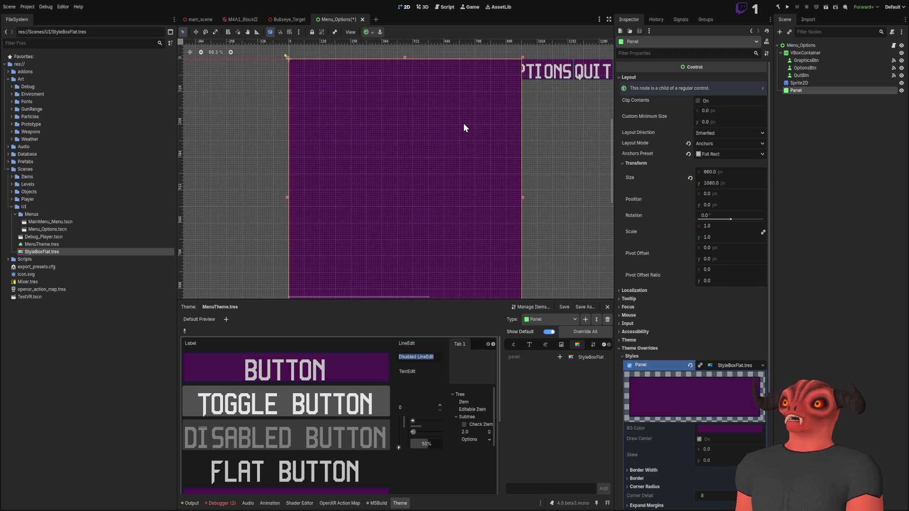
pyautogui.hotkey('ctrl', 'z')
pyautogui.scroll(-5, 330, 408)
pyautogui.scroll(5, 452, 432)
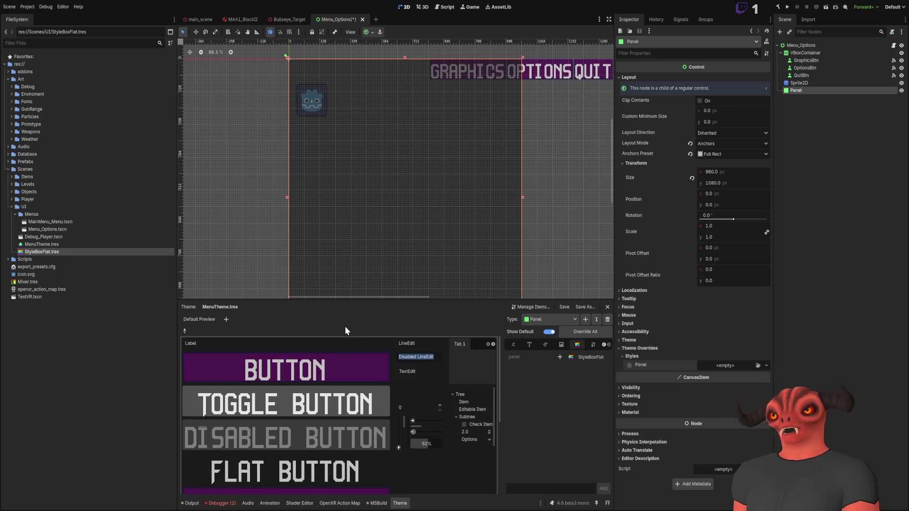
pyautogui.hotkey('ctrl', 'shift', 'z')
pyautogui.scroll(1, 523, 344)
# Step: Browse the theme editor's Color and Constant items for the Button type
pyautogui.click(513, 345)
pyautogui.click(528, 345)
pyautogui.click(549, 320)
pyautogui.click(545, 325)
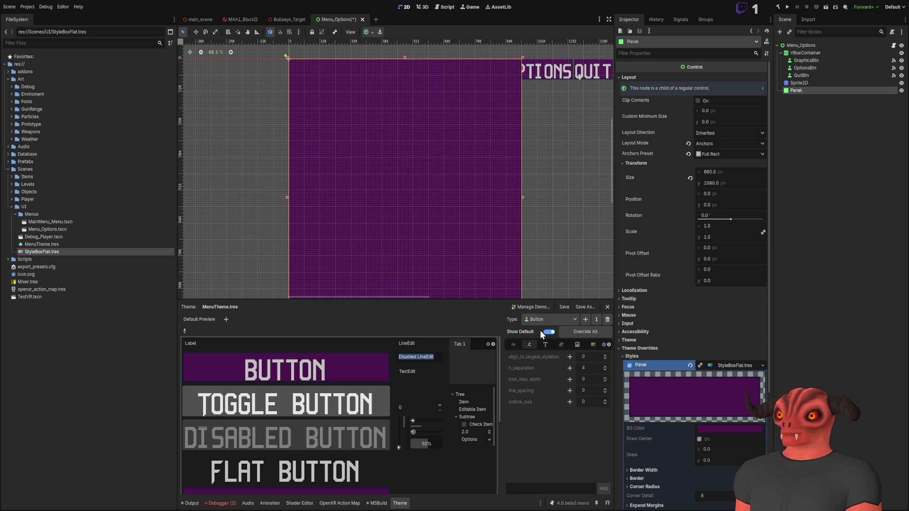
pyautogui.click(513, 345)
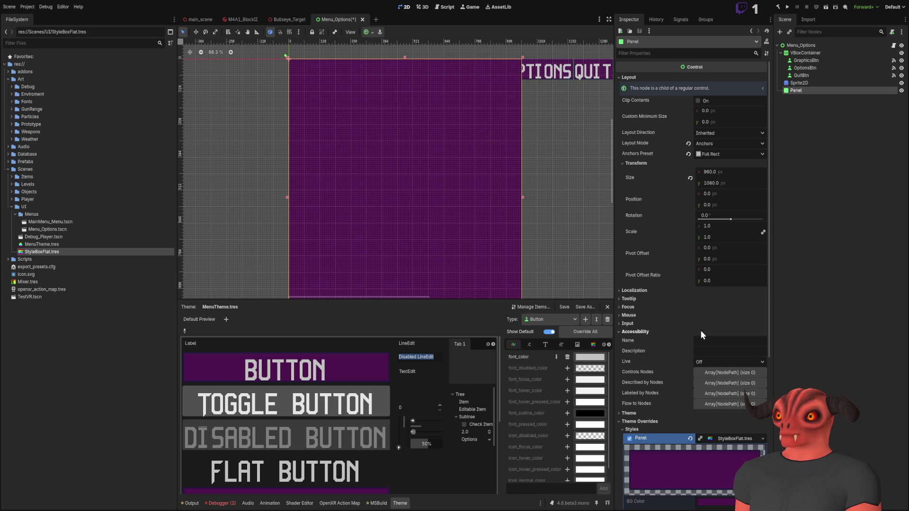
pyautogui.scroll(-4, 700, 336)
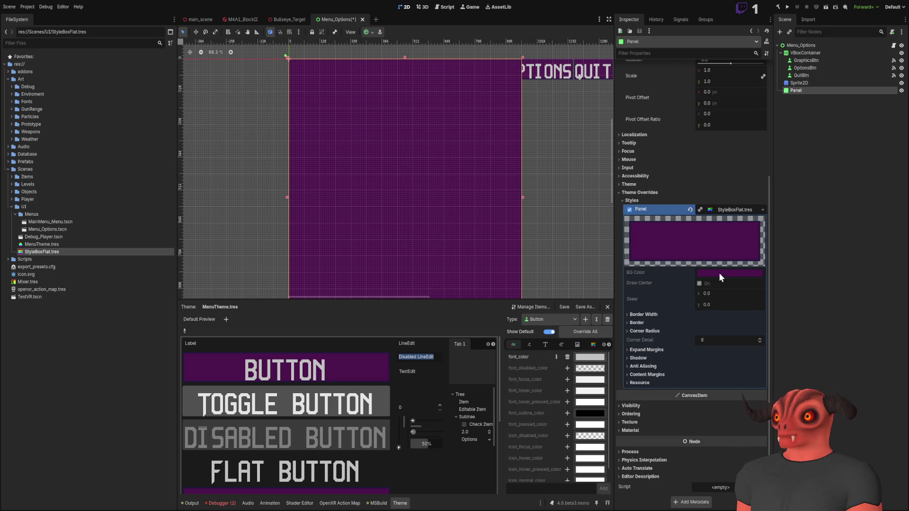
pyautogui.scroll(4, 723, 208)
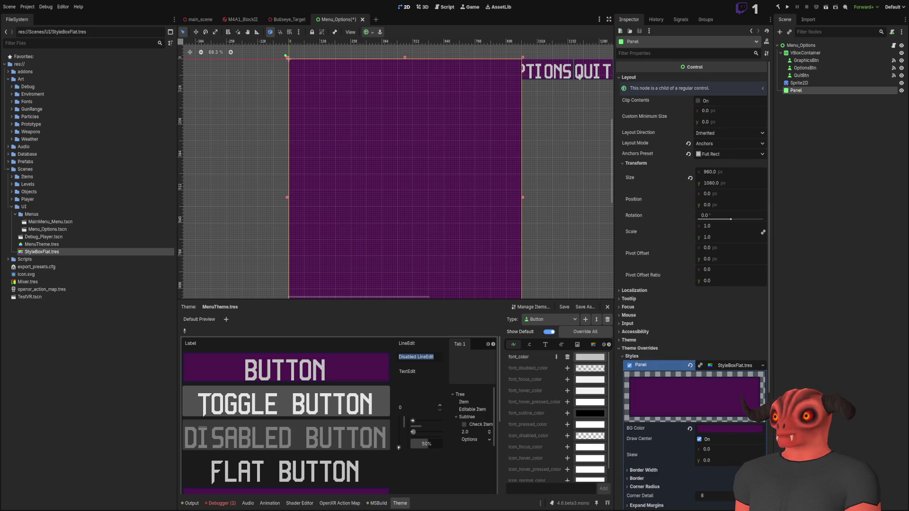
# Step: Open the StyleBoxFlat.tres resource and set its BG Color to grey
pyautogui.click(59, 254)
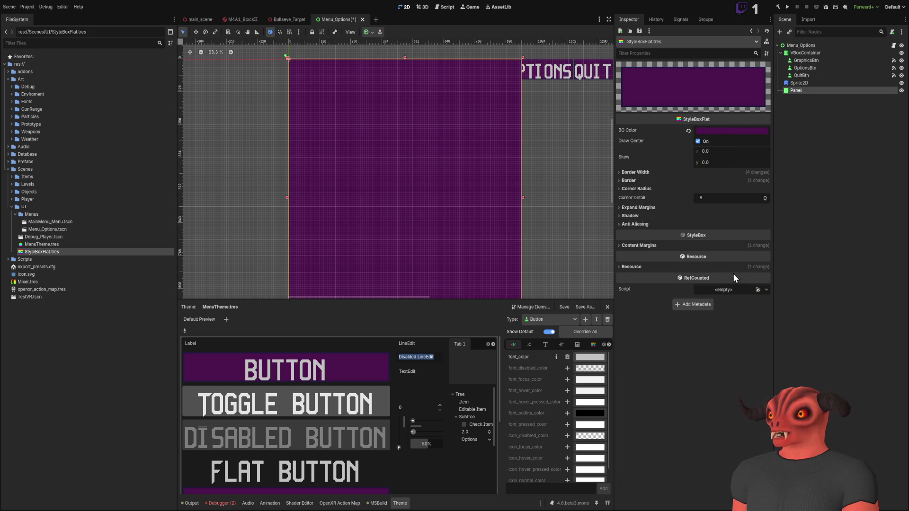
pyautogui.hotkey('ctrl', 'z')
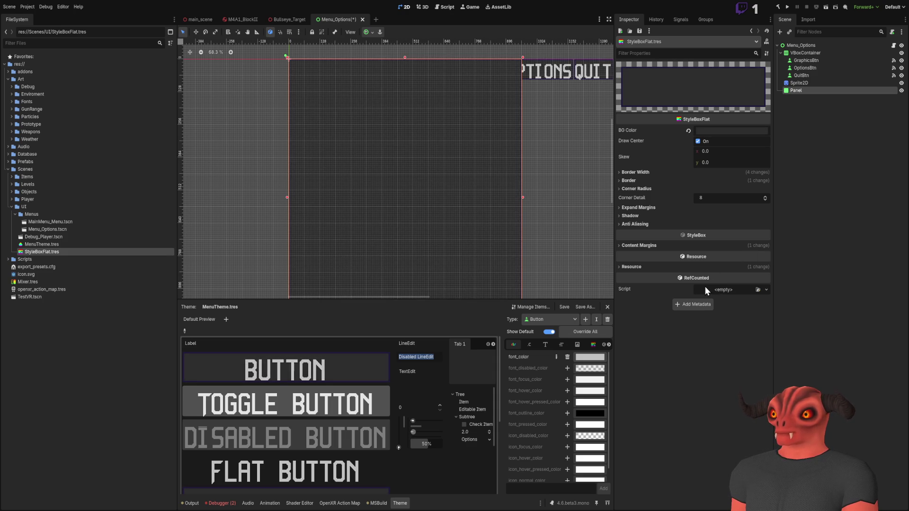
pyautogui.scroll(4, 331, 209)
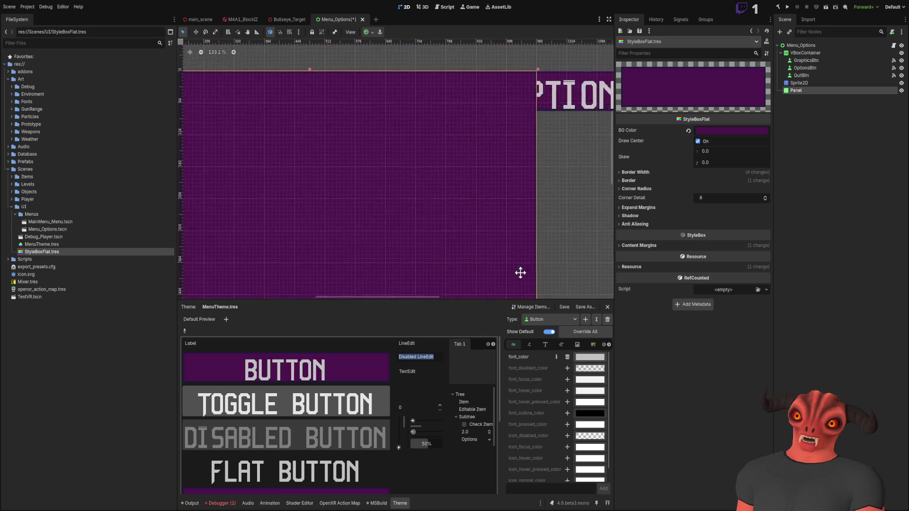
pyautogui.scroll(-4, 441, 181)
pyautogui.moveTo(282, 195)
pyautogui.mouseDown()
pyautogui.moveTo(384, 158)
pyautogui.moveTo(318, 107)
pyautogui.mouseUp()
pyautogui.scroll(-1, 319, 108)
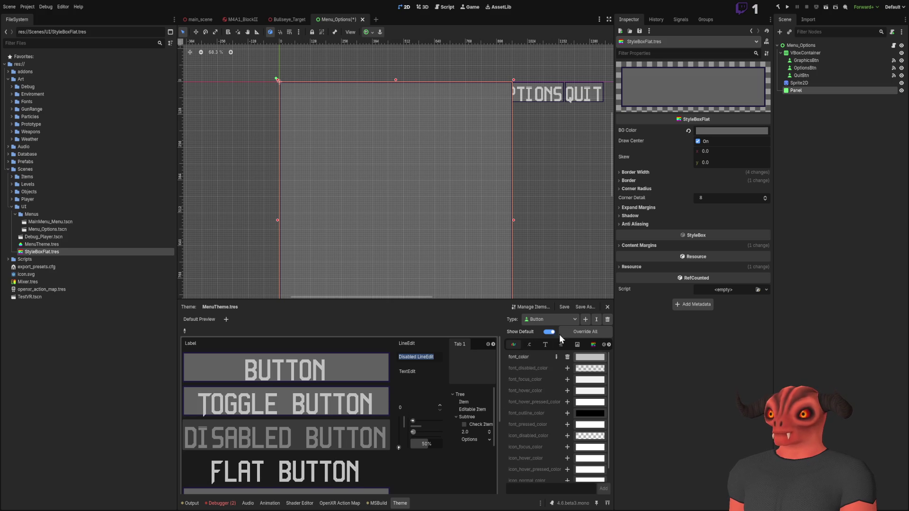
pyautogui.click(637, 173)
# Step: Try navy and black border colours, then settle on grey
pyautogui.click(637, 172)
pyautogui.click(633, 180)
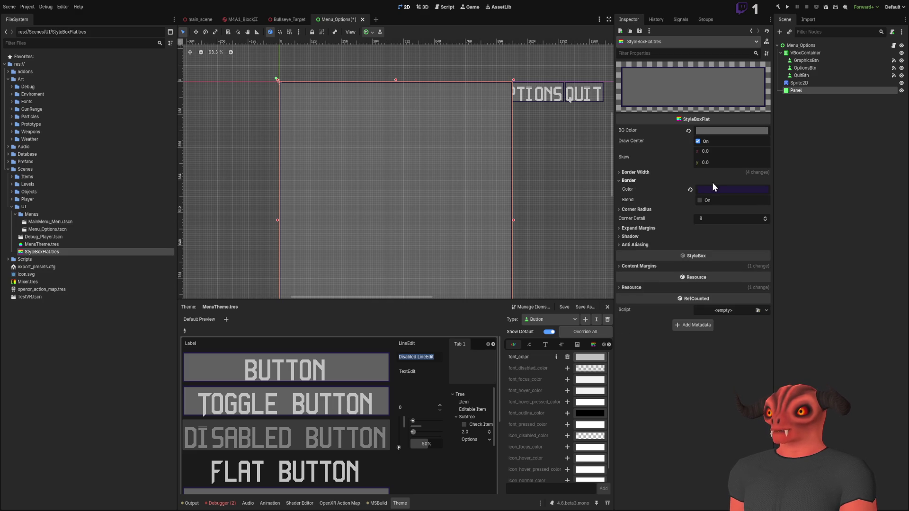
pyautogui.hotkey('ctrl', 'z')
pyautogui.hotkey('ctrl', 'shift', 'z')
pyautogui.hotkey('ctrl', 'z')
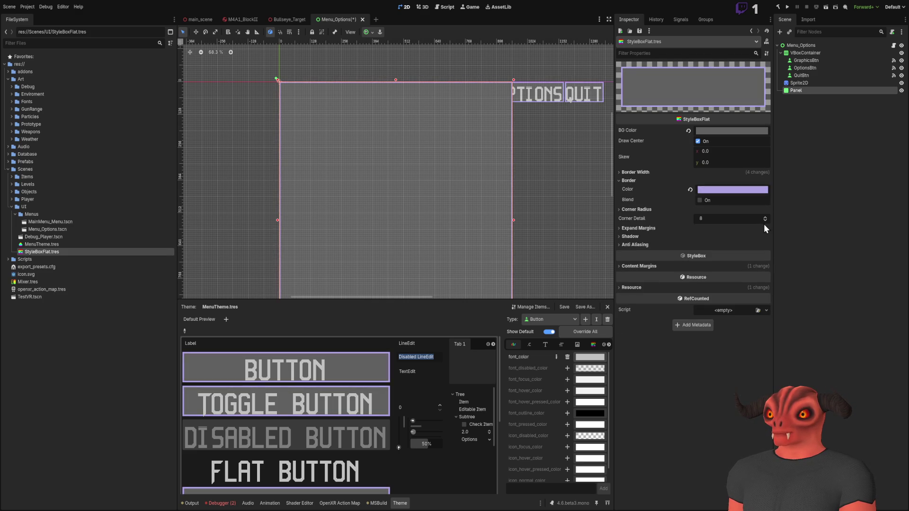
pyautogui.hotkey('ctrl', 'shift', 'z')
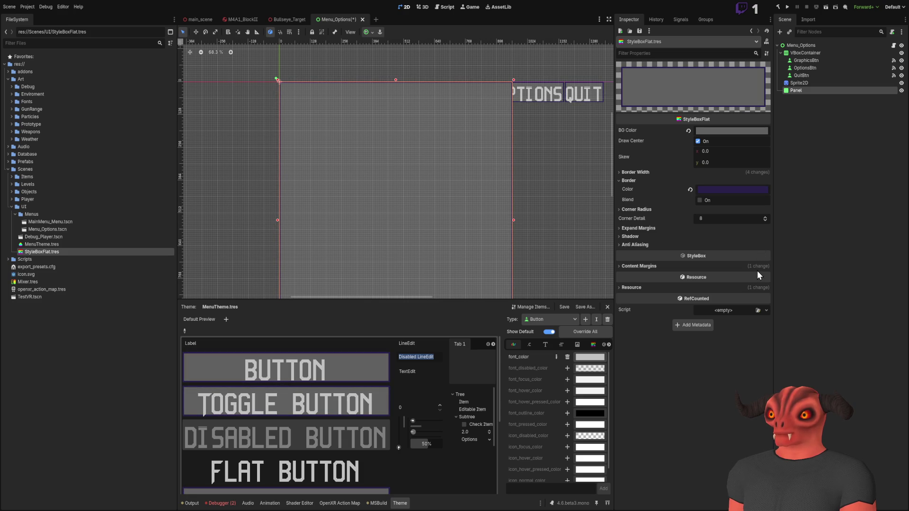
pyautogui.hotkey('ctrl', 'z')
# Step: Preview the grey panel deselected, enlarge the scene view, and reselect Panel
pyautogui.click(842, 191)
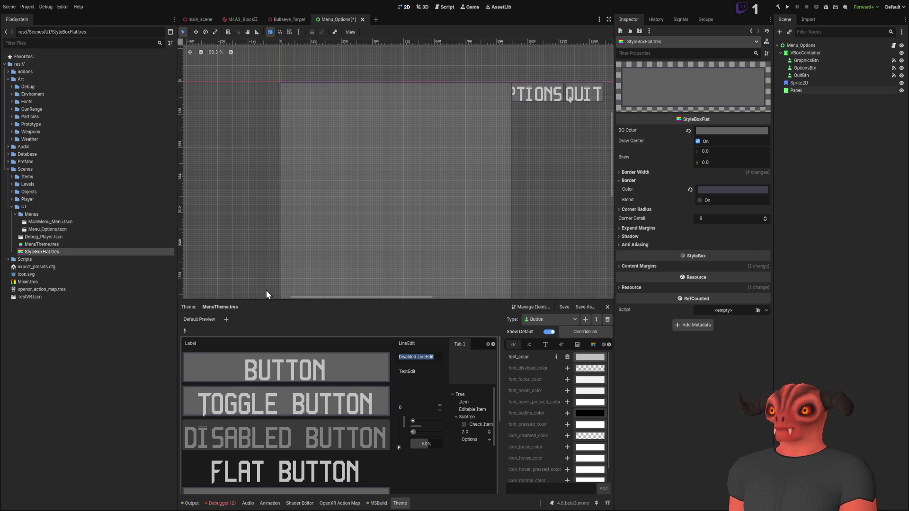
pyautogui.hscroll(2, 377, 142)
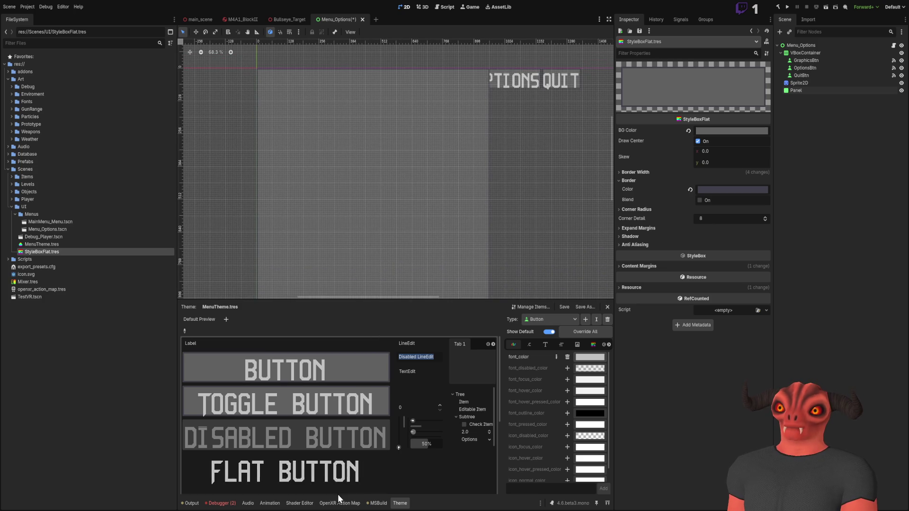
pyautogui.scroll(-5, 351, 471)
pyautogui.scroll(5, 351, 472)
pyautogui.scroll(4, 440, 284)
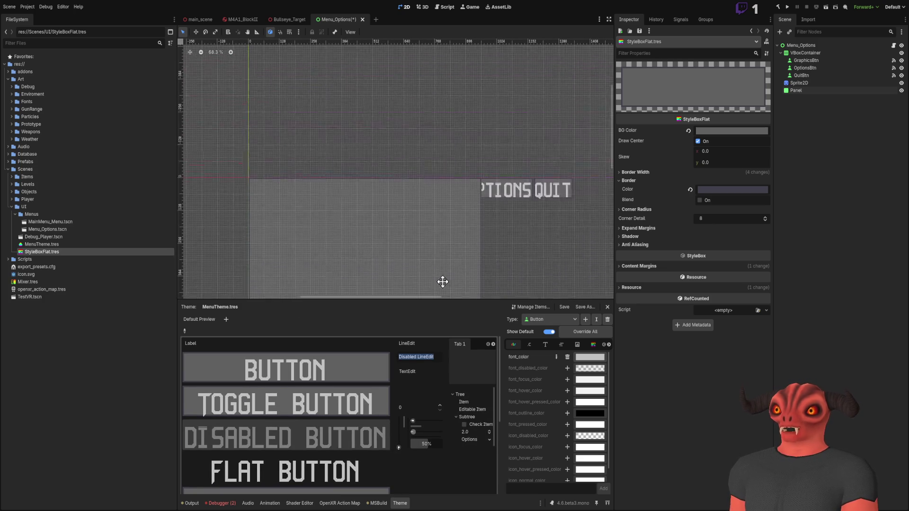
pyautogui.scroll(-3, 440, 284)
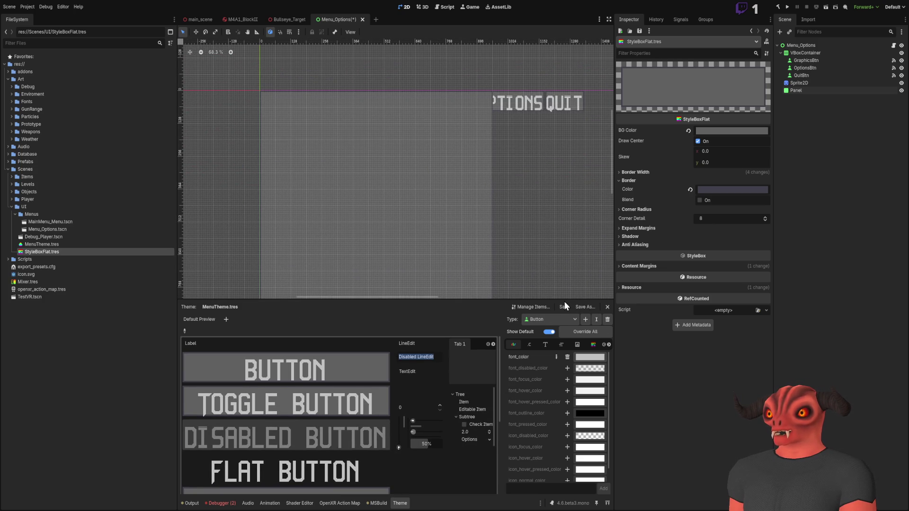
pyautogui.moveTo(388, 300); pyautogui.dragTo(398, 340)
pyautogui.scroll(-1, 392, 167)
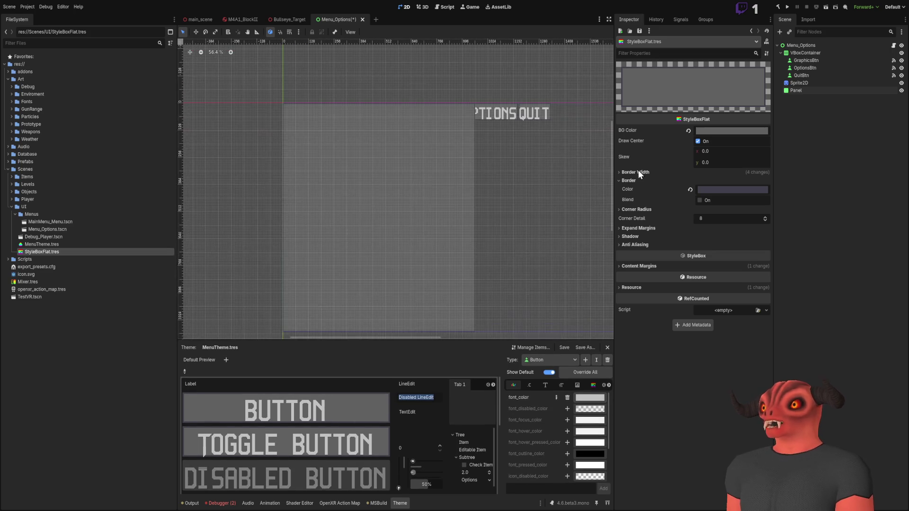
pyautogui.click(796, 91)
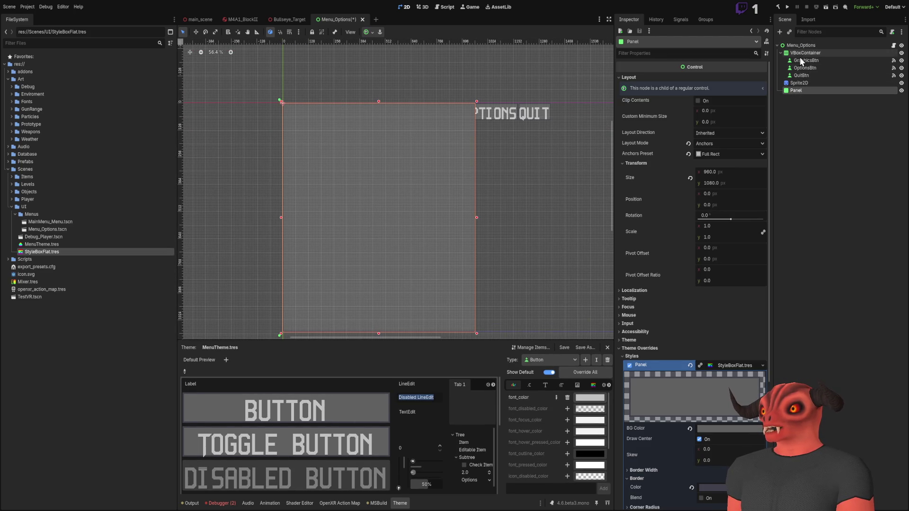
# Step: Collapse VBoxContainer and add a child Panel under Panel, checking the concept image
pyautogui.click(781, 53)
pyautogui.click(789, 72)
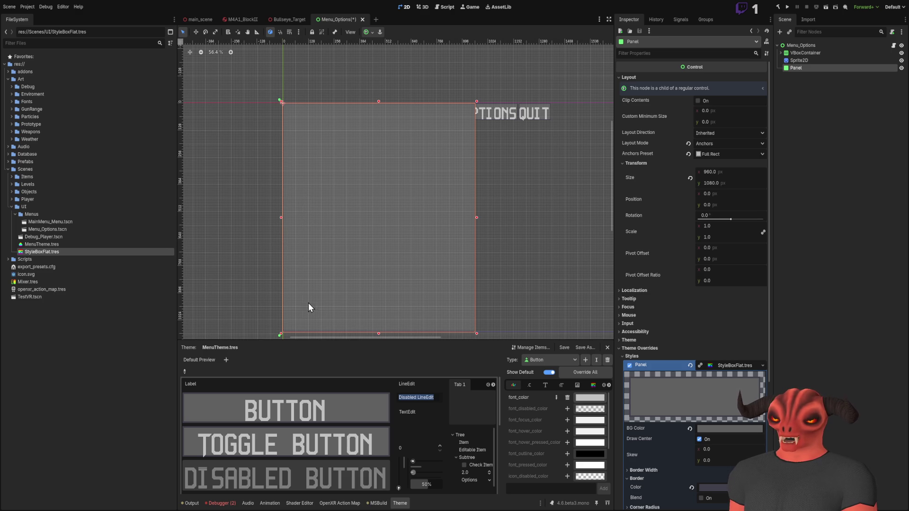
pyautogui.hotkey('ctrl', 'v')
pyautogui.hscroll(-2, 383, 152)
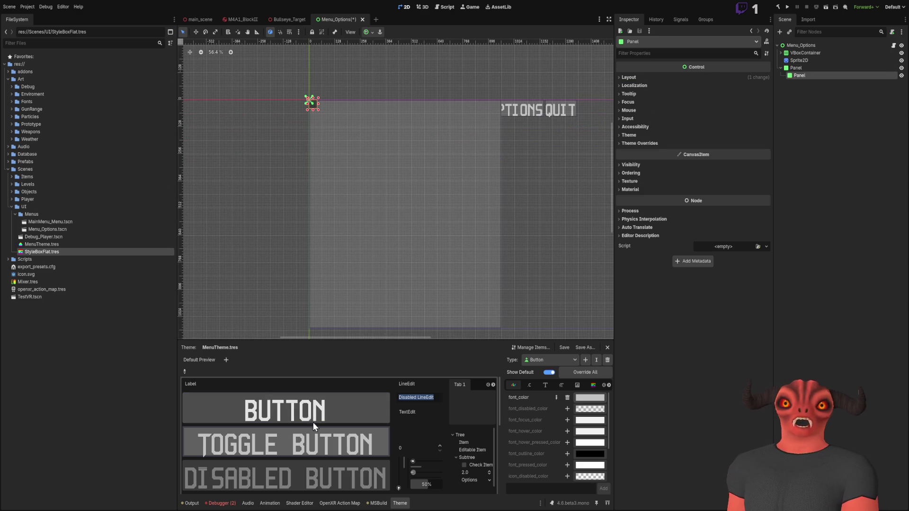
pyautogui.hotkey('alt', 'Tab')
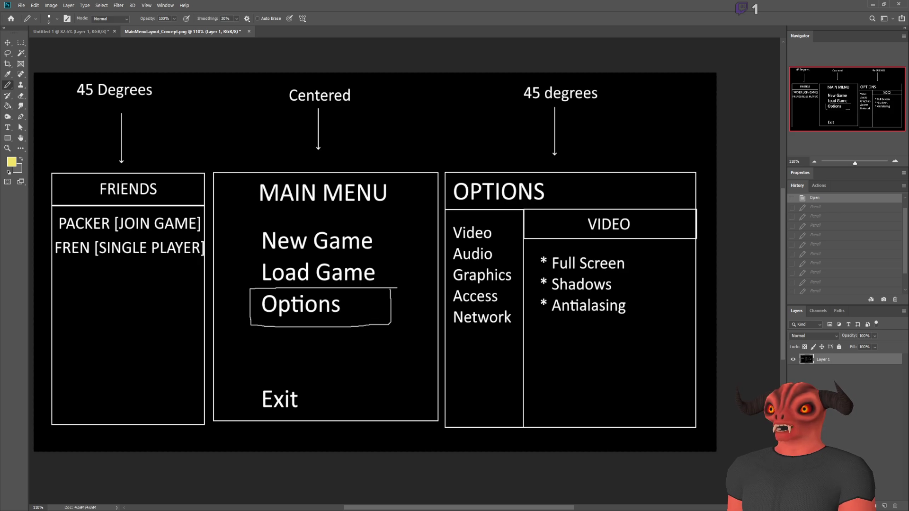
pyautogui.hotkey('alt', 'Tab')
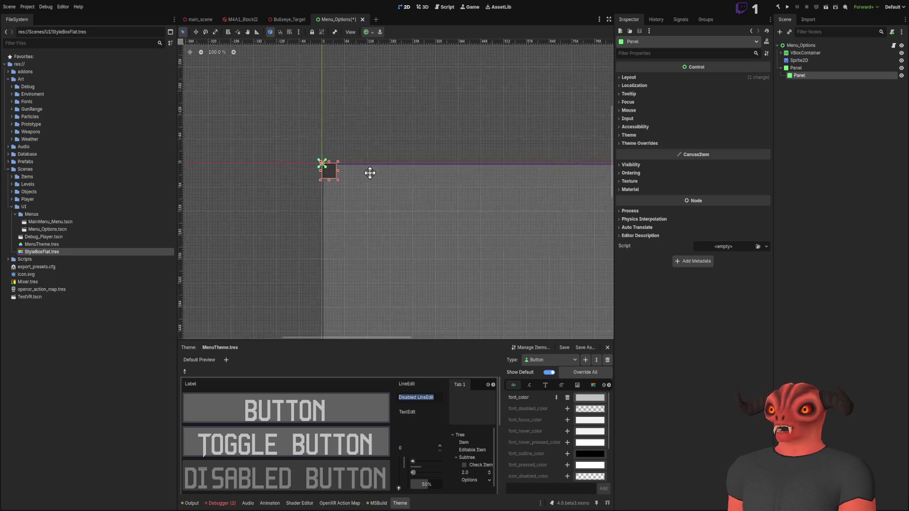
# Step: Switch the new Panel to Anchors layout with the Top Wide preset
pyautogui.click(629, 78)
pyautogui.press('f')
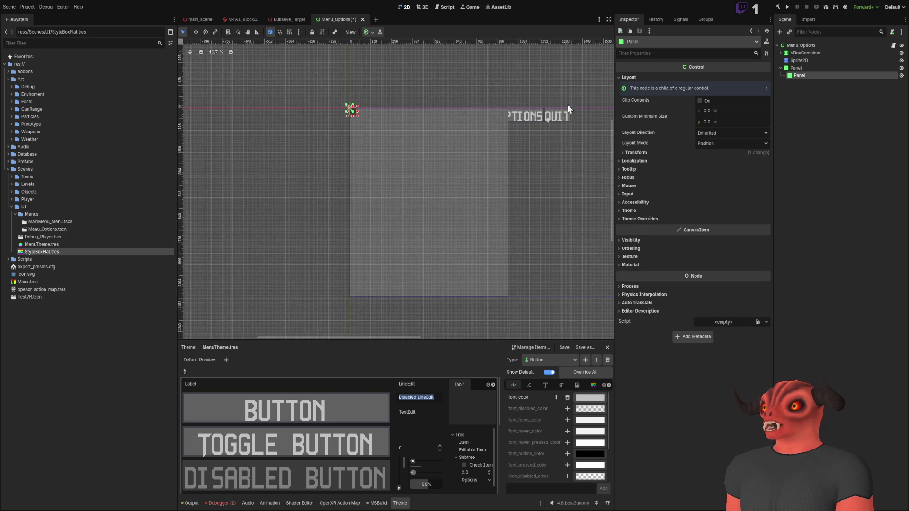
pyautogui.click(733, 144)
pyautogui.click(708, 161)
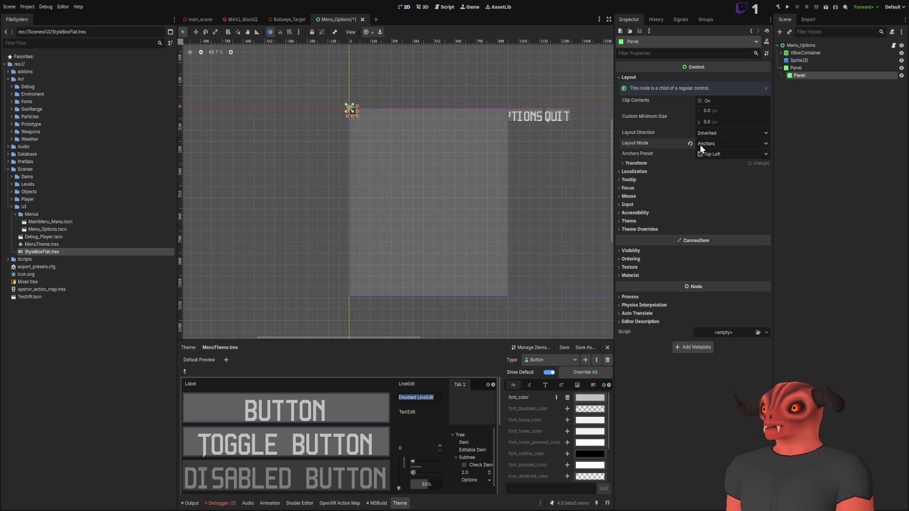
pyautogui.scroll(5, 408, 155)
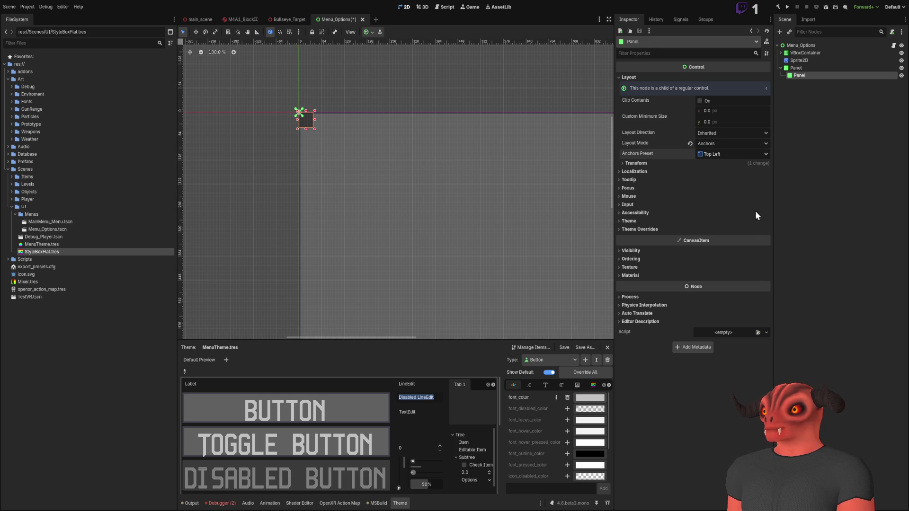
pyautogui.click(729, 272)
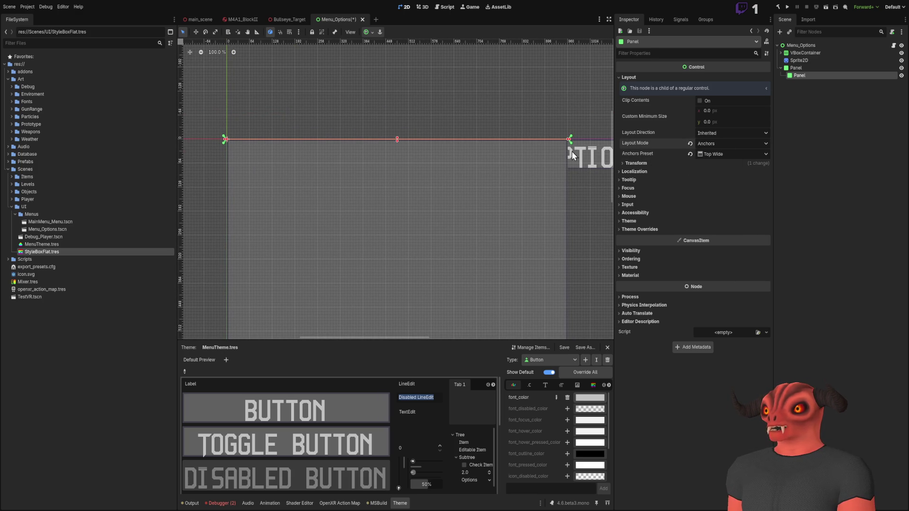
# Step: Set the header panel's height to 64 px
pyautogui.moveTo(397, 140); pyautogui.dragTo(397, 174)
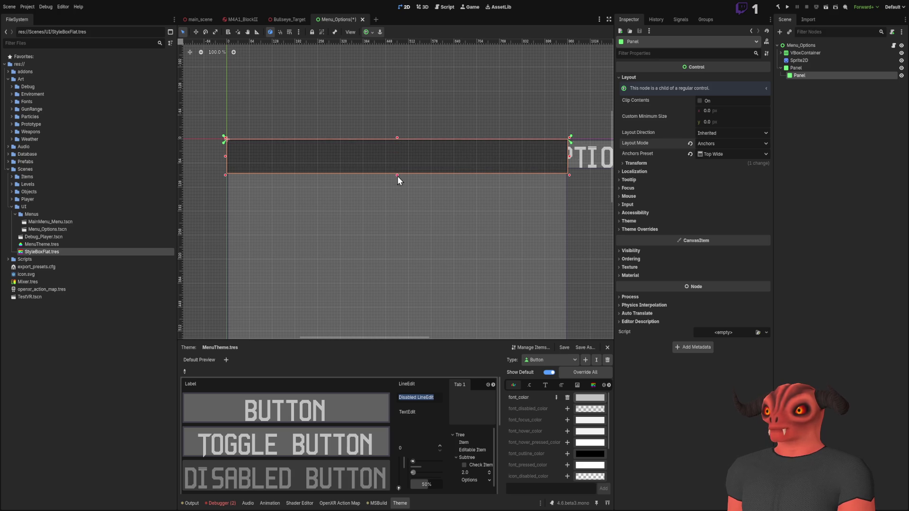
pyautogui.click(637, 164)
pyautogui.click(726, 182)
pyautogui.write('64')
pyautogui.press('Return')
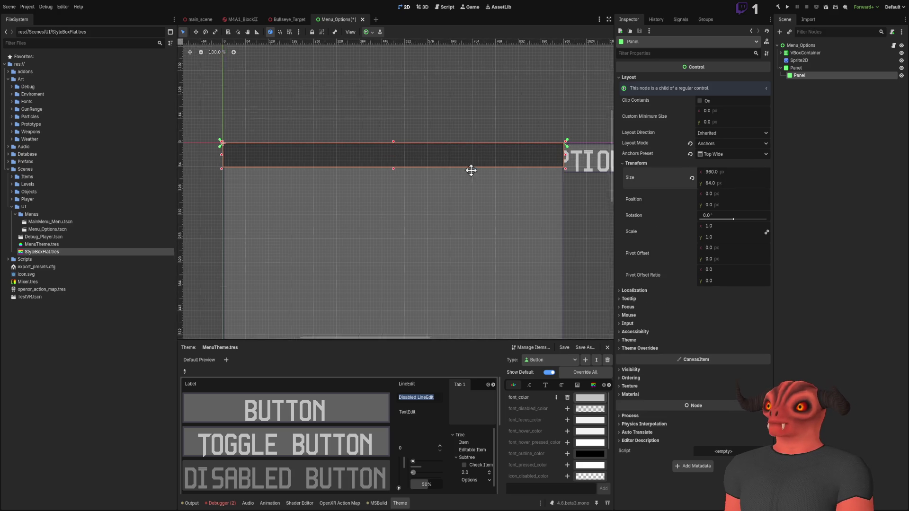
pyautogui.scroll(10, 506, 199)
pyautogui.scroll(-10, 322, 166)
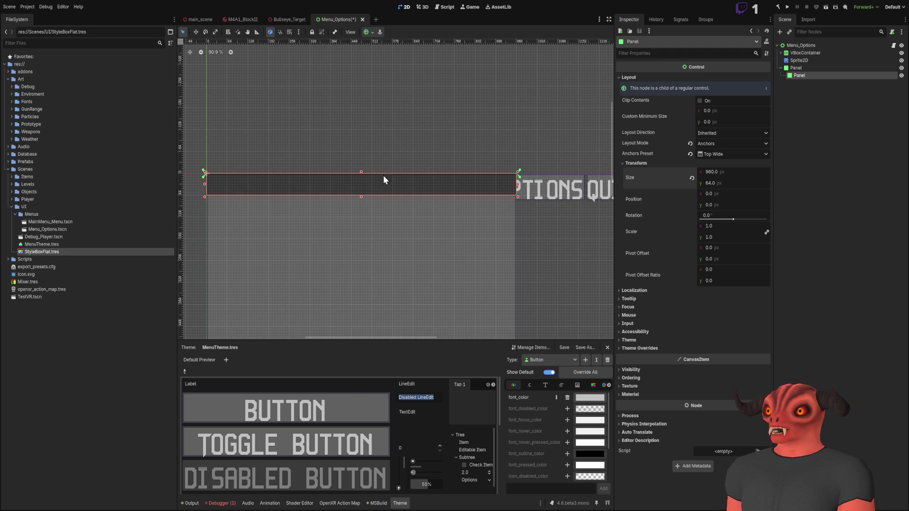
pyautogui.scroll(4, 426, 199)
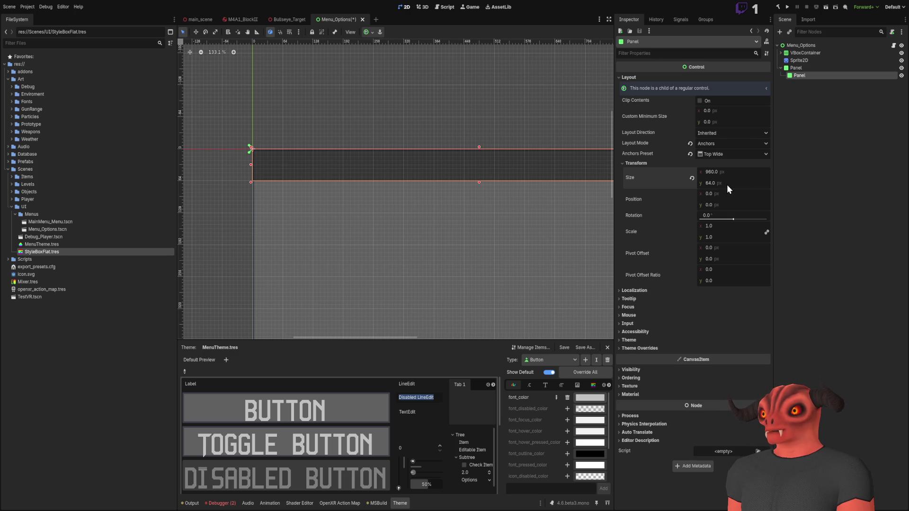
# Step: Set the layout direction to Left-to-Right and pan the canvas to the menu
pyautogui.click(725, 134)
pyautogui.click(728, 163)
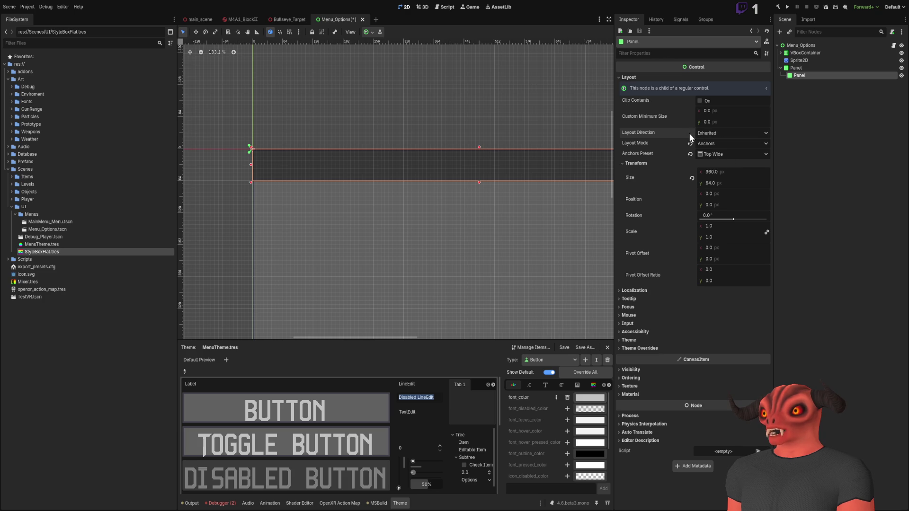
pyautogui.scroll(-5, 442, 153)
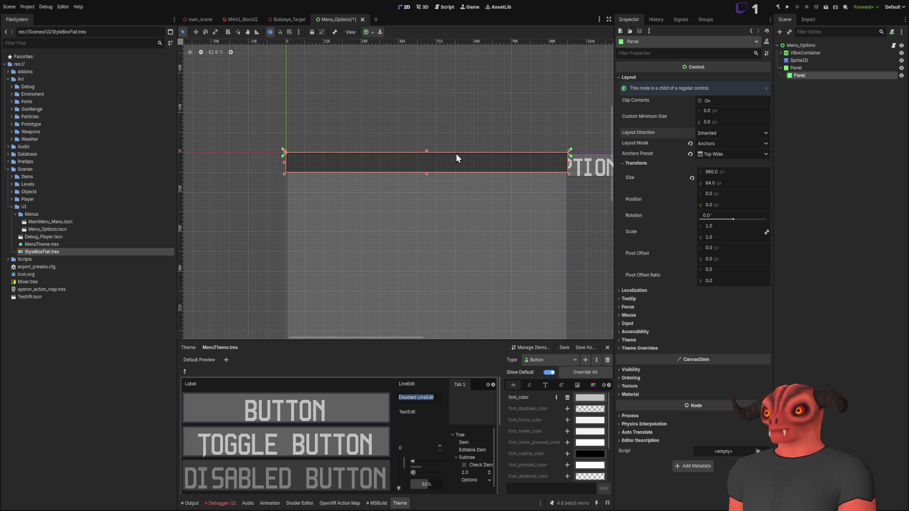
pyautogui.scroll(-6, 456, 154)
pyautogui.moveTo(456, 153)
pyautogui.mouseDown()
pyautogui.moveTo(455, 71)
pyautogui.moveTo(376, 125)
pyautogui.moveTo(352, 125)
pyautogui.mouseUp()
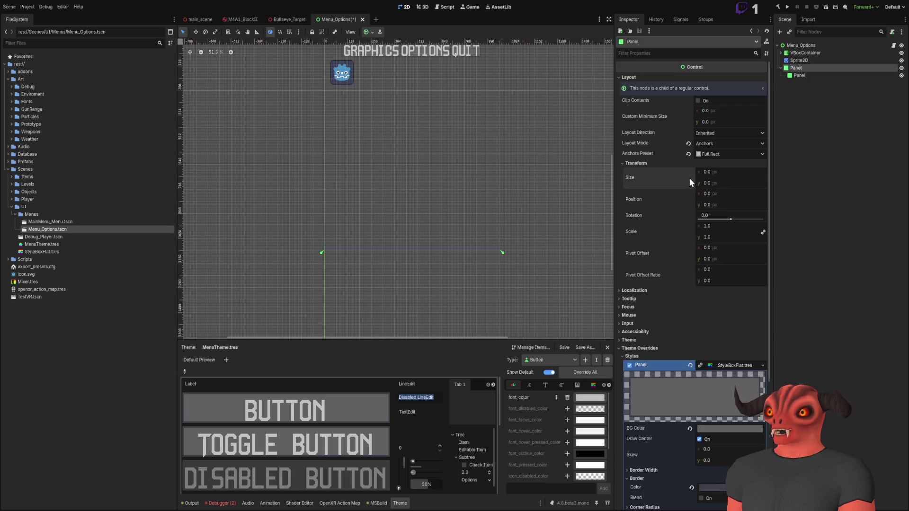
# Step: Save, close the Menu_Options tab and reopen Menu_Options.tscn from FileSystem
pyautogui.hotkey('ctrl', 's')
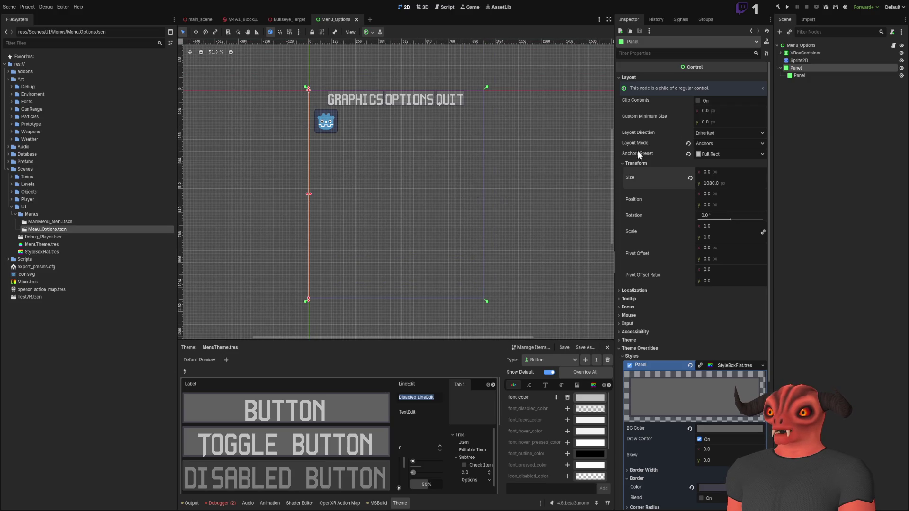
pyautogui.click(796, 75)
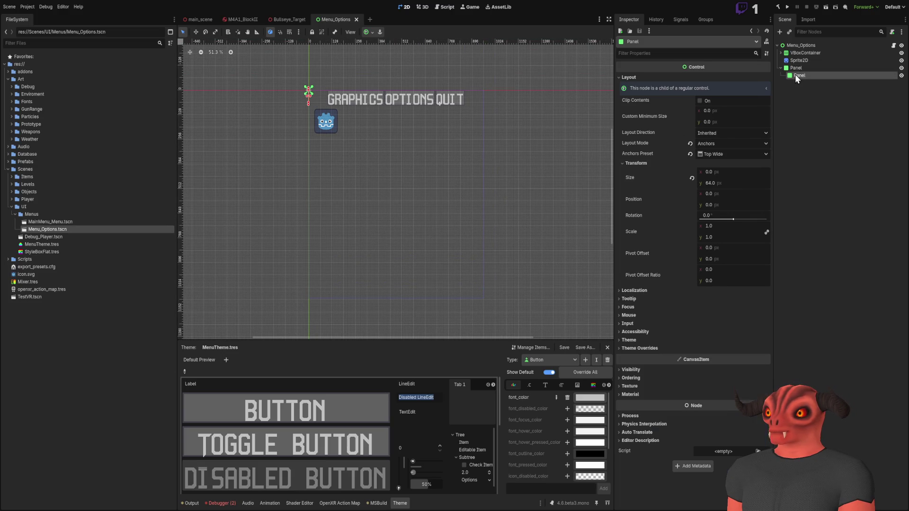
pyautogui.click(798, 70)
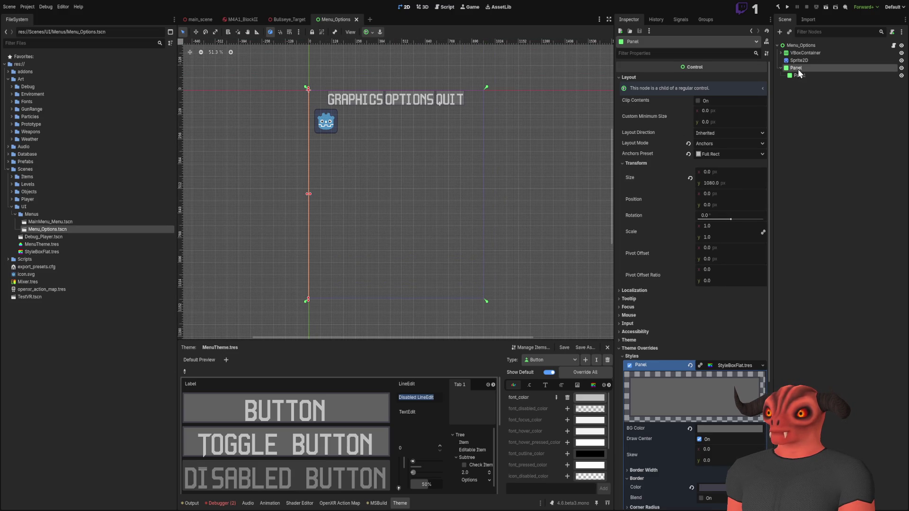
pyautogui.click(355, 20)
pyautogui.doubleClick(58, 229)
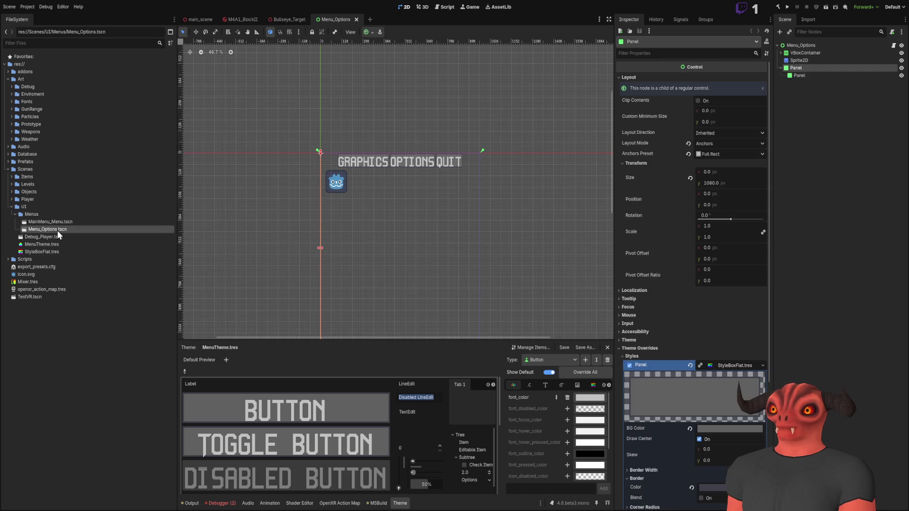
# Step: Drag the outer Panel wider, then undo the widening
pyautogui.scroll(5, 284, 159)
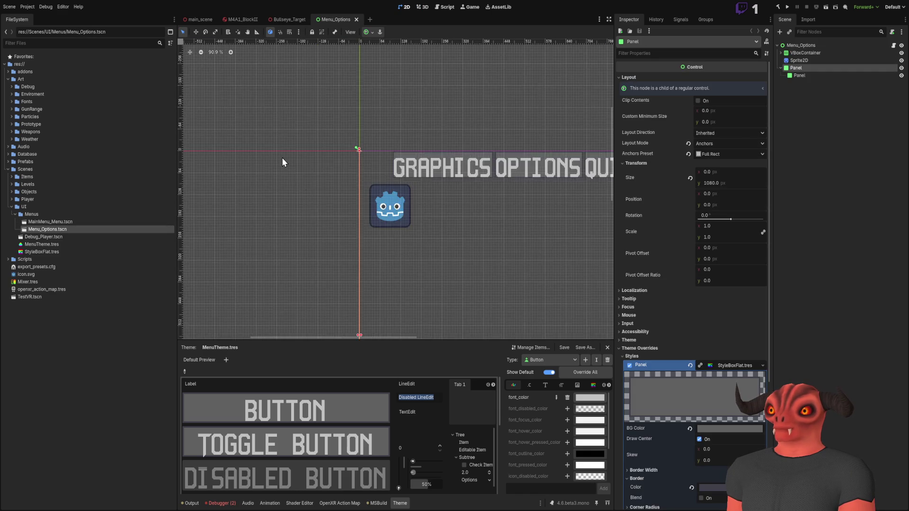
pyautogui.moveTo(298, 177); pyautogui.dragTo(510, 173)
pyautogui.scroll(-3, 434, 210)
pyautogui.scroll(-5, 436, 248)
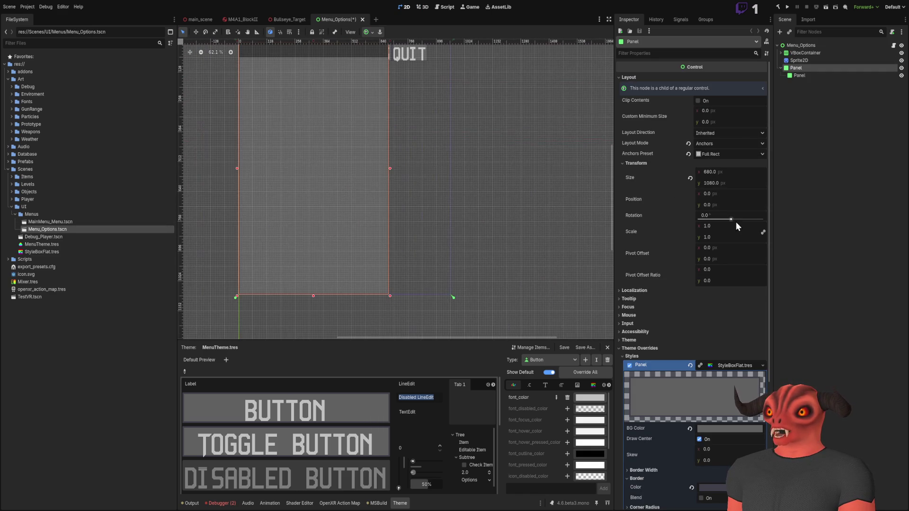
pyautogui.hotkey('ctrl', 'z')
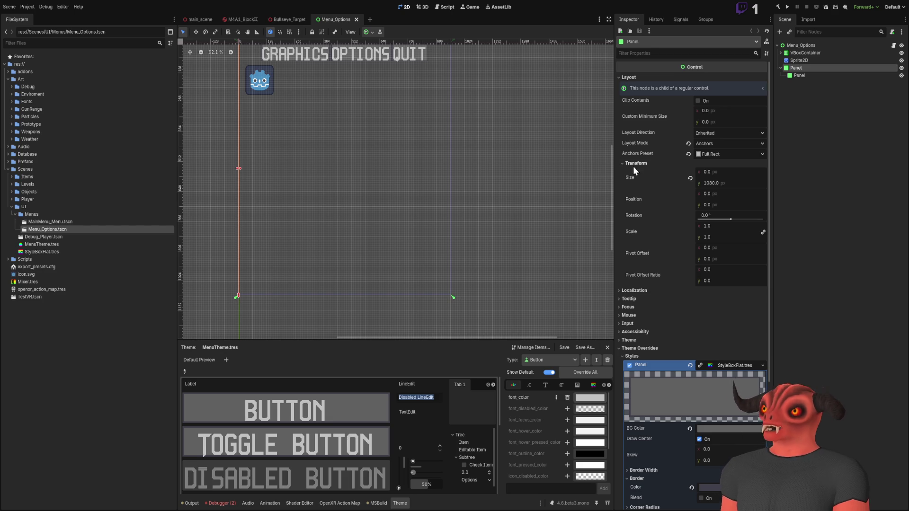
pyautogui.click(804, 52)
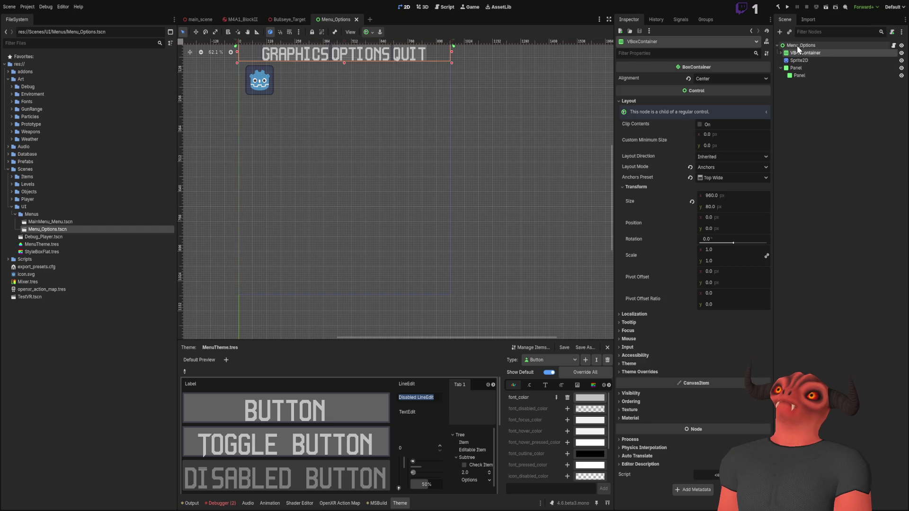
# Step: Add a Container node and set its Layout Mode to Anchors
pyautogui.click(796, 46)
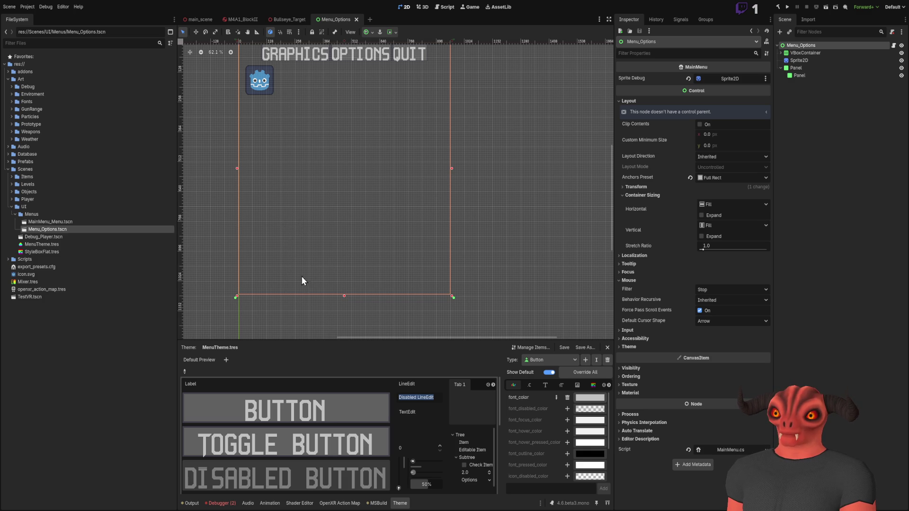
pyautogui.hotkey('ctrl', 'v')
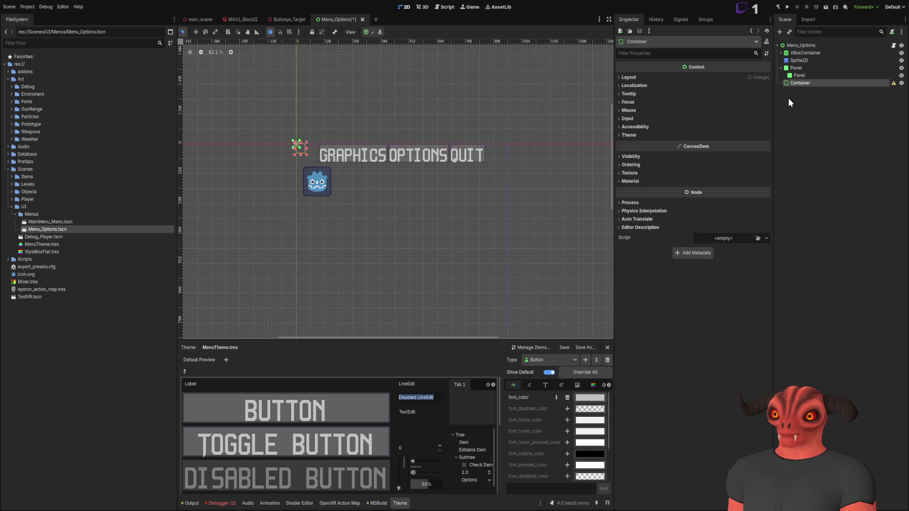
pyautogui.click(639, 80)
pyautogui.click(732, 143)
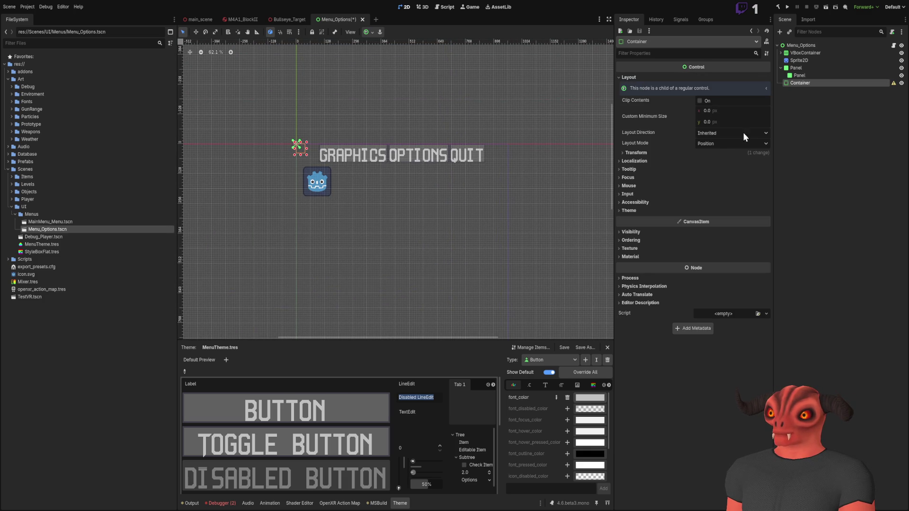
pyautogui.click(724, 147)
# Step: Apply the Full Rect anchor preset, switch to Custom, and reveal Anchor Offsets and Grow Direction
pyautogui.click(720, 154)
pyautogui.click(718, 152)
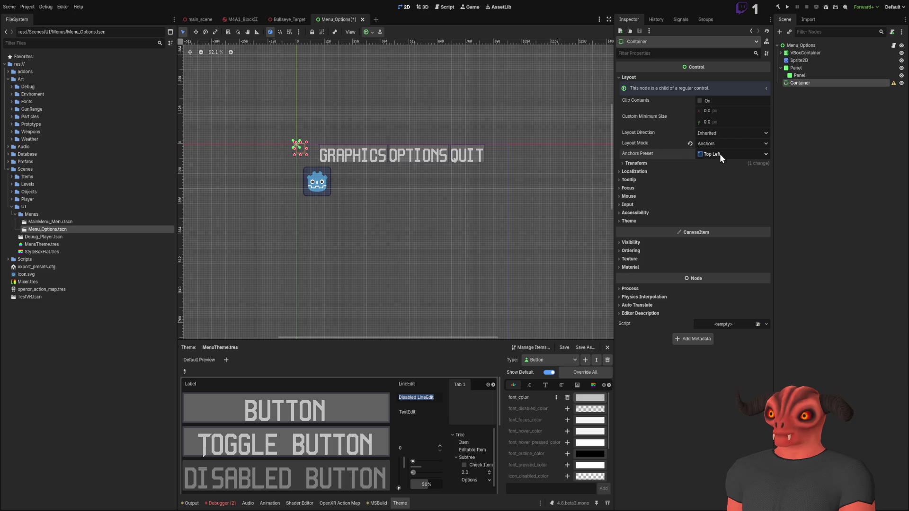
pyautogui.click(726, 154)
pyautogui.click(725, 167)
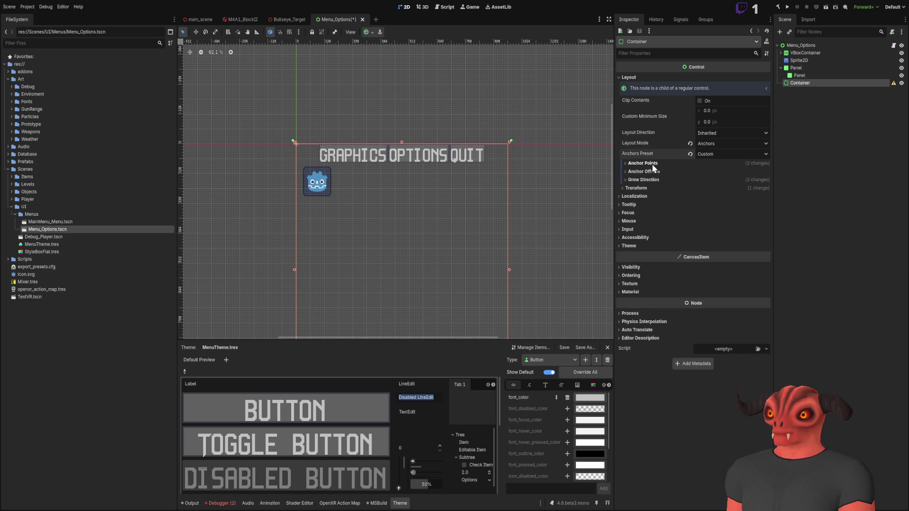
pyautogui.click(643, 221)
pyautogui.click(644, 213)
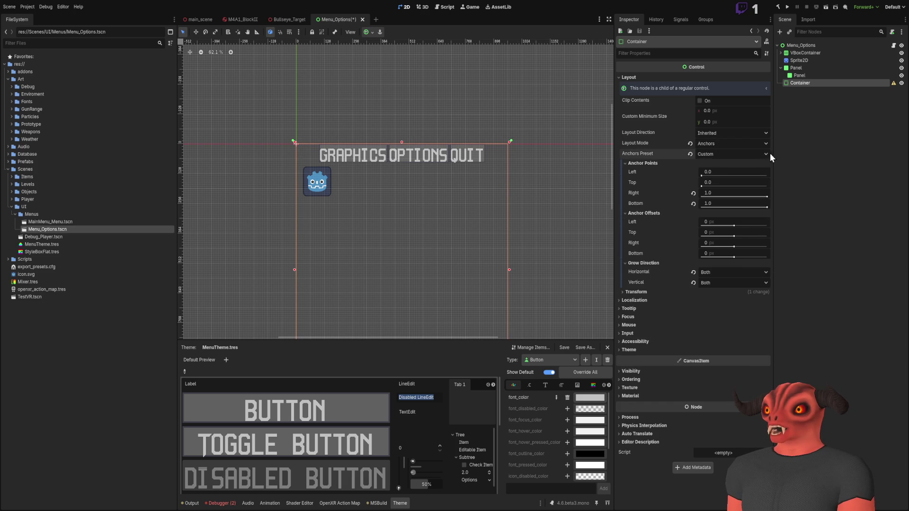
# Step: Delete the Container and revert the outer Panel's Size to default
pyautogui.click(840, 118)
pyautogui.click(822, 86)
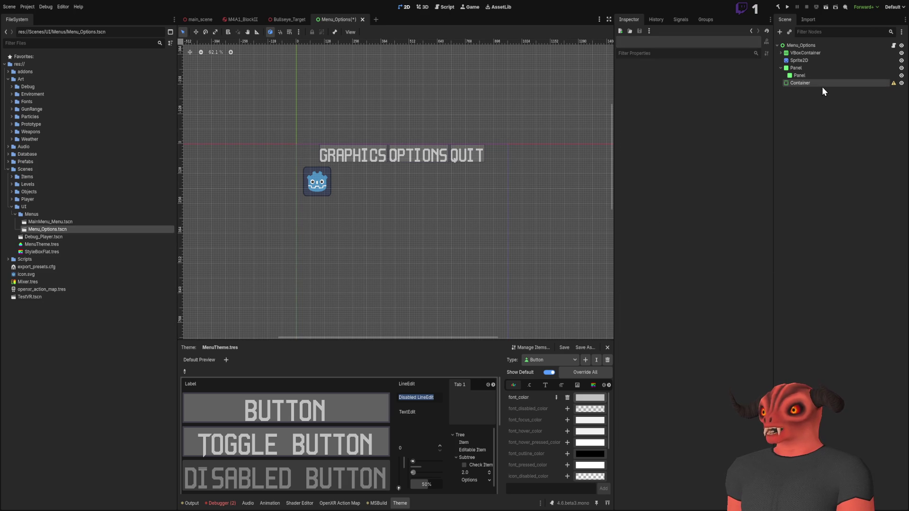
pyautogui.press('Delete')
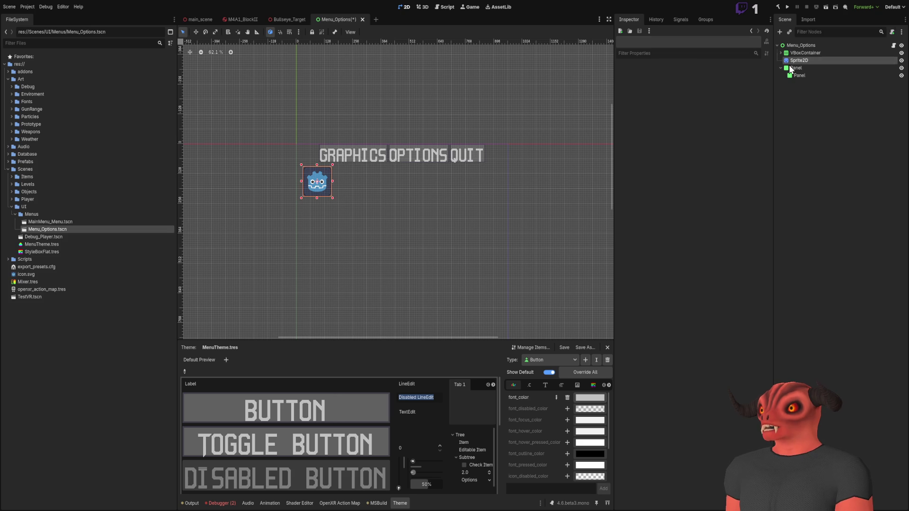
pyautogui.click(800, 68)
pyautogui.click(690, 179)
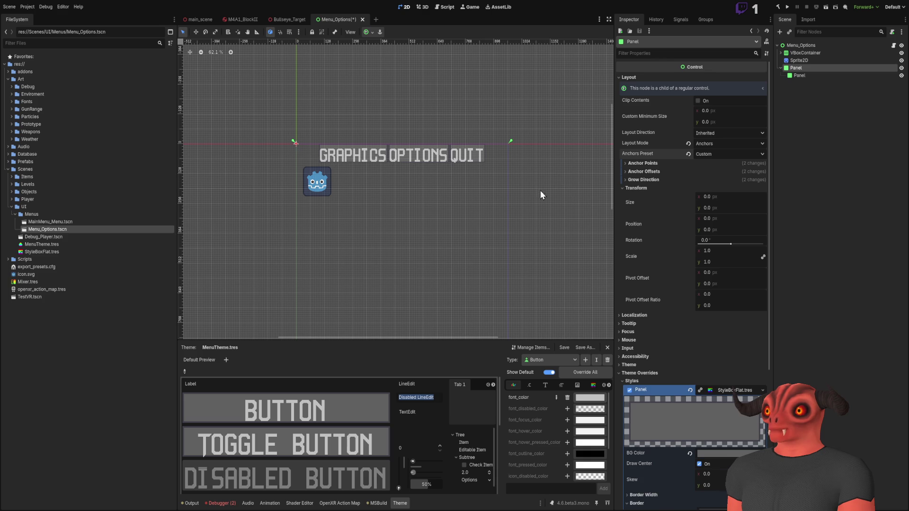
# Step: Reset the Panel's right and bottom anchor offsets to 0 so it fills 960 × 1080
pyautogui.moveTo(478, 223)
pyautogui.mouseDown()
pyautogui.moveTo(453, 217)
pyautogui.moveTo(499, 193)
pyautogui.moveTo(469, 108)
pyautogui.moveTo(492, 185)
pyautogui.mouseUp()
pyautogui.scroll(3, 244, 168)
pyautogui.scroll(-5, 478, 169)
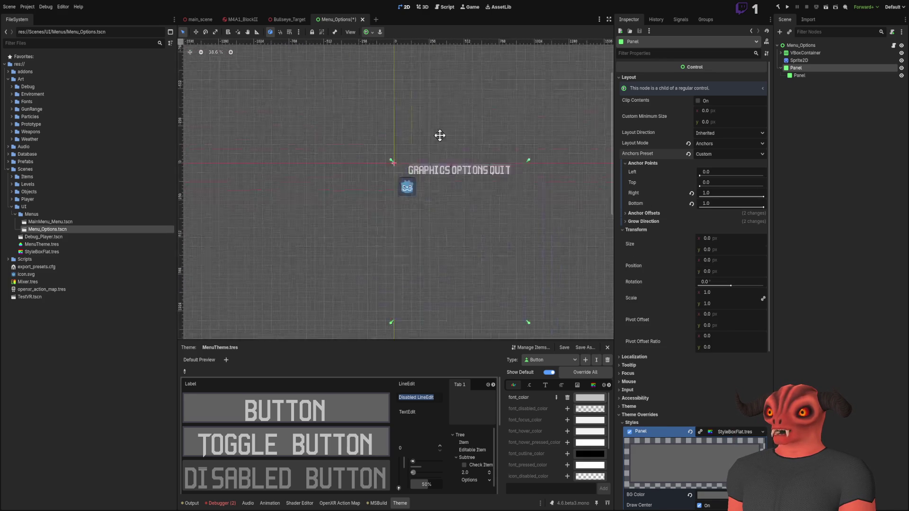
pyautogui.scroll(3, 479, 169)
pyautogui.click(656, 163)
pyautogui.click(649, 171)
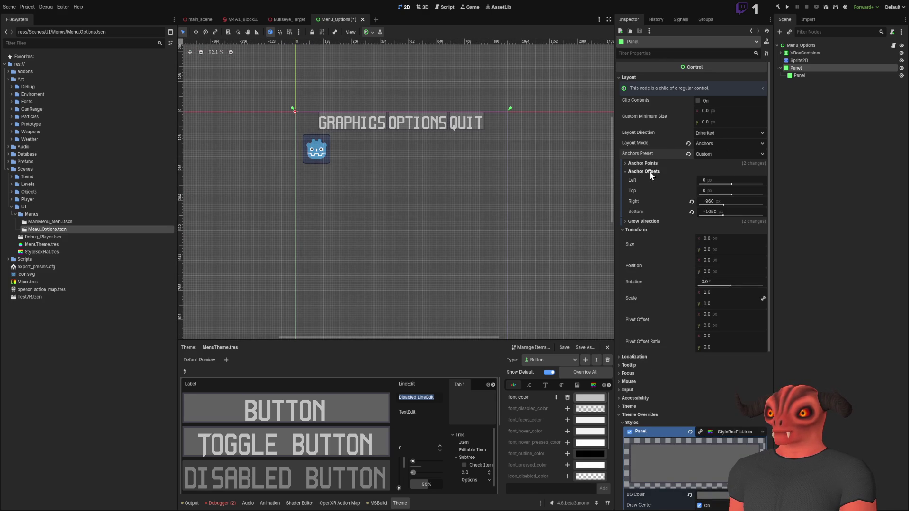
pyautogui.click(691, 201)
pyautogui.click(691, 212)
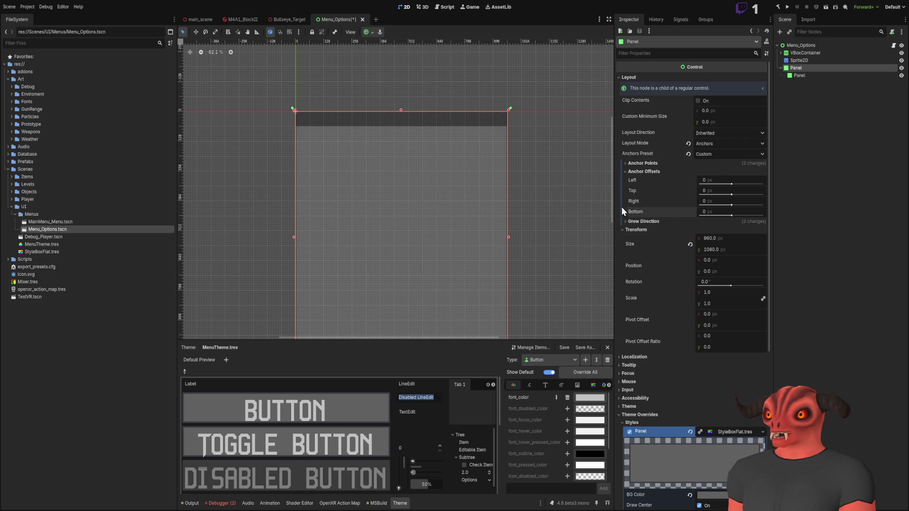
pyautogui.moveTo(328, 142); pyautogui.dragTo(303, 94)
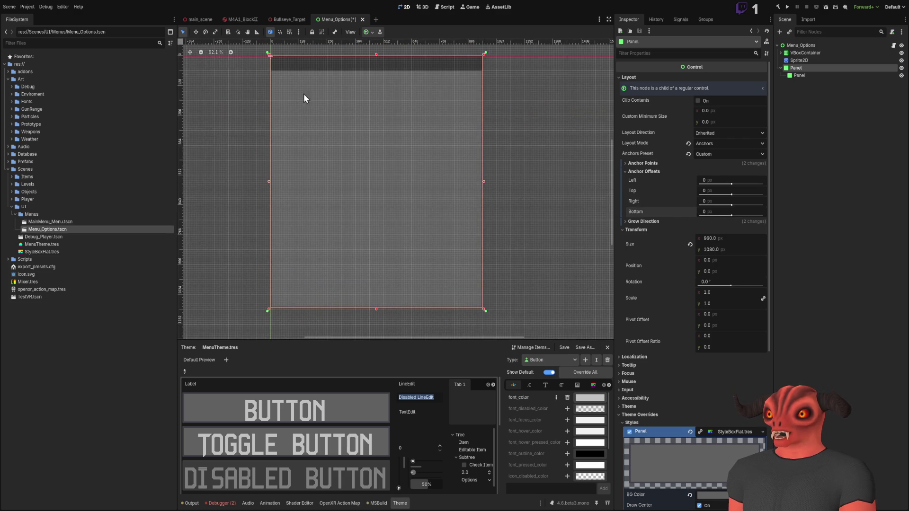
pyautogui.click(649, 171)
pyautogui.click(651, 163)
# Step: Try a 0.5 right anchor on the Panel, then undo the half-width change
pyautogui.click(723, 195)
pyautogui.write('..5')
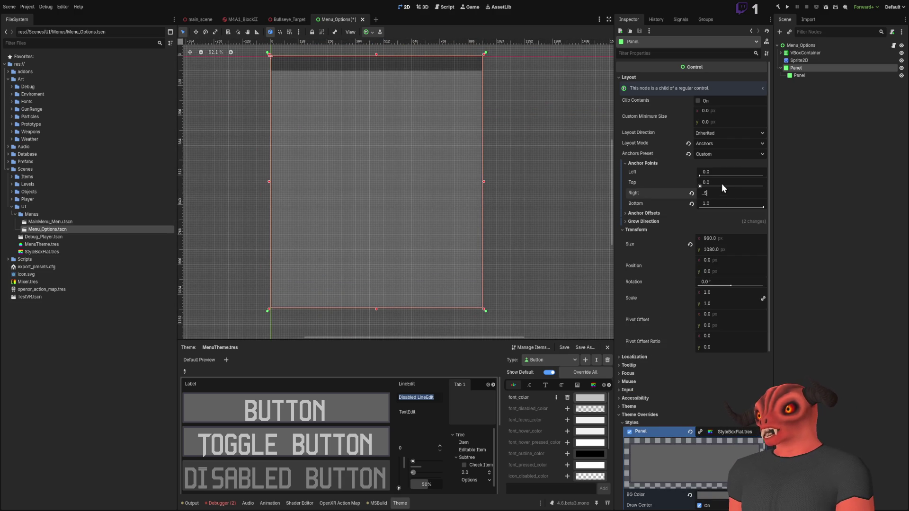
pyautogui.click(653, 188)
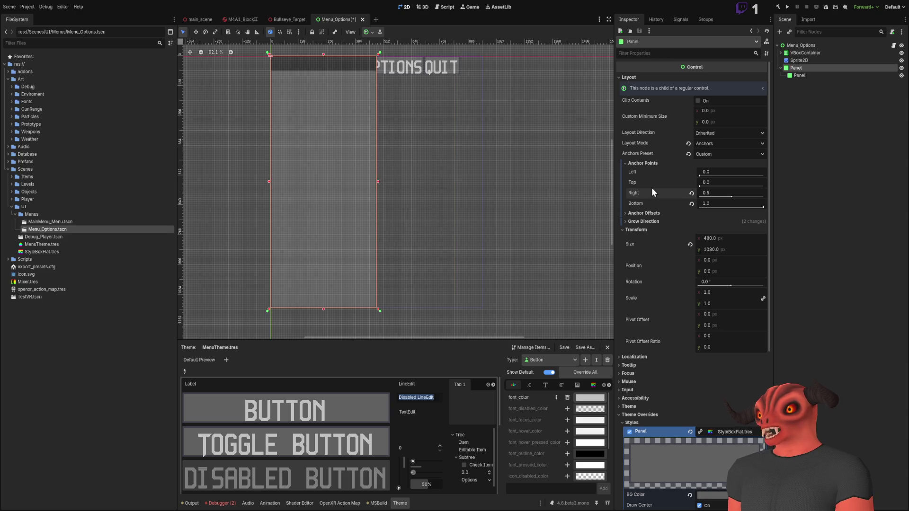
pyautogui.scroll(3, 437, 186)
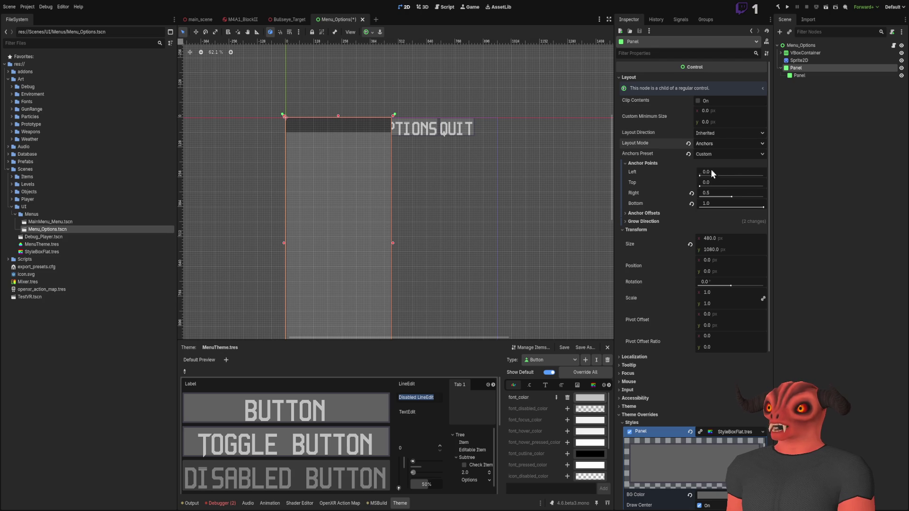
pyautogui.click(728, 163)
pyautogui.hotkey('ctrl', 'z')
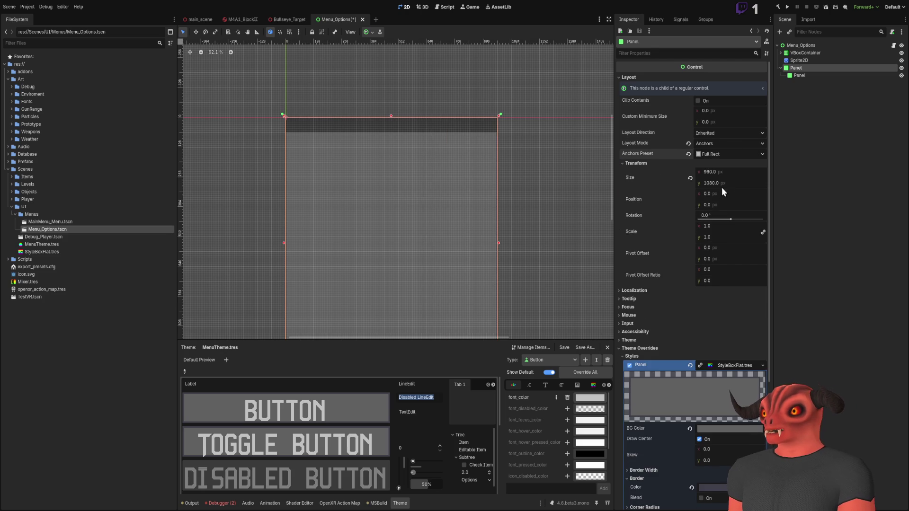
# Step: Switch the Panel to Custom anchors, keeping it 960×1080, and deselect it
pyautogui.click(714, 152)
pyautogui.click(726, 183)
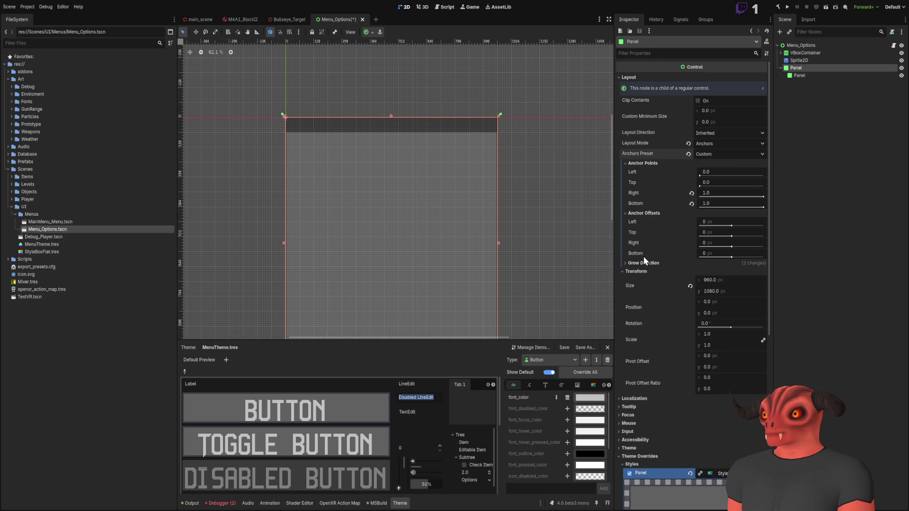
pyautogui.click(653, 212)
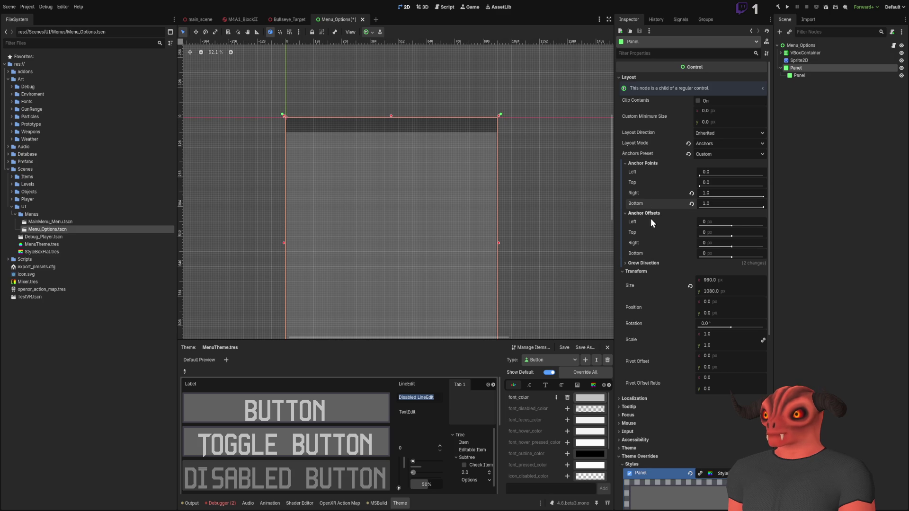
pyautogui.click(642, 162)
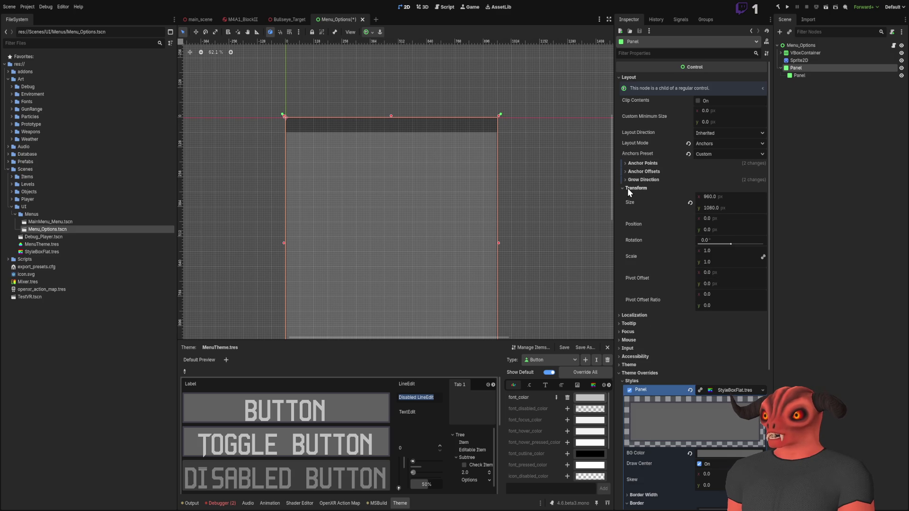
pyautogui.scroll(-2, 426, 161)
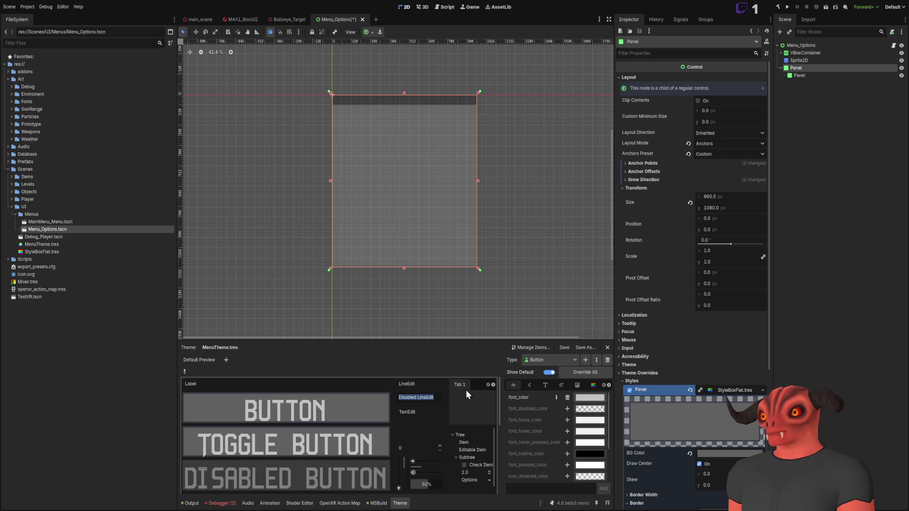
pyautogui.click(802, 160)
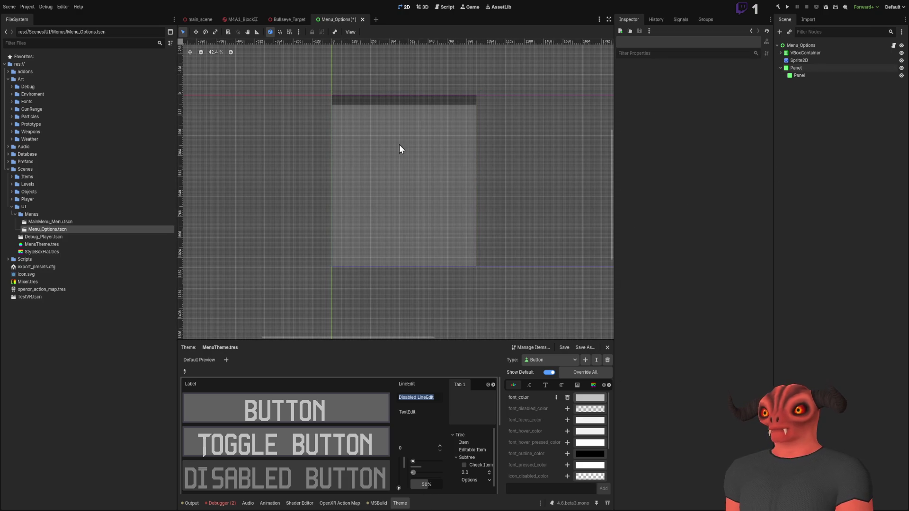
# Step: Reopen Menu_Options.tscn and change the header Panel's anchor preset from Top Wide to Custom
pyautogui.click(363, 19)
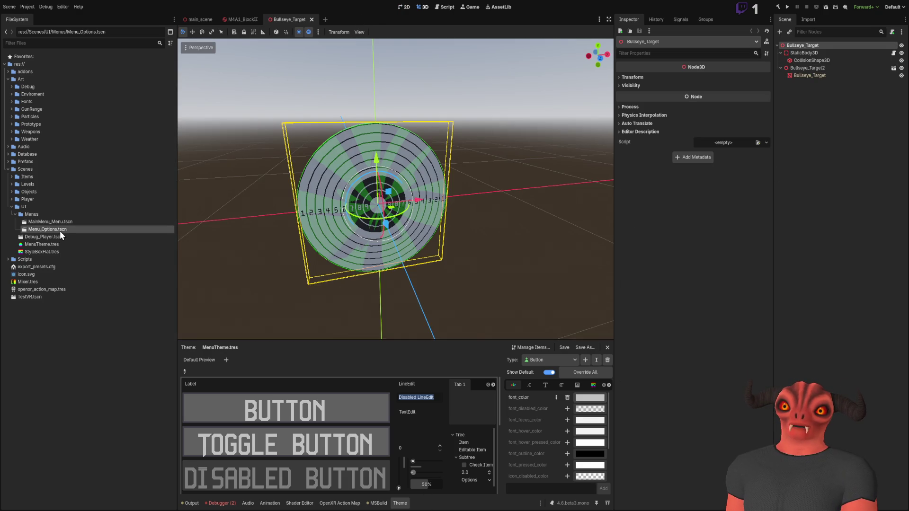
pyautogui.doubleClick(59, 231)
pyautogui.click(814, 68)
pyautogui.click(816, 74)
pyautogui.scroll(3, 475, 186)
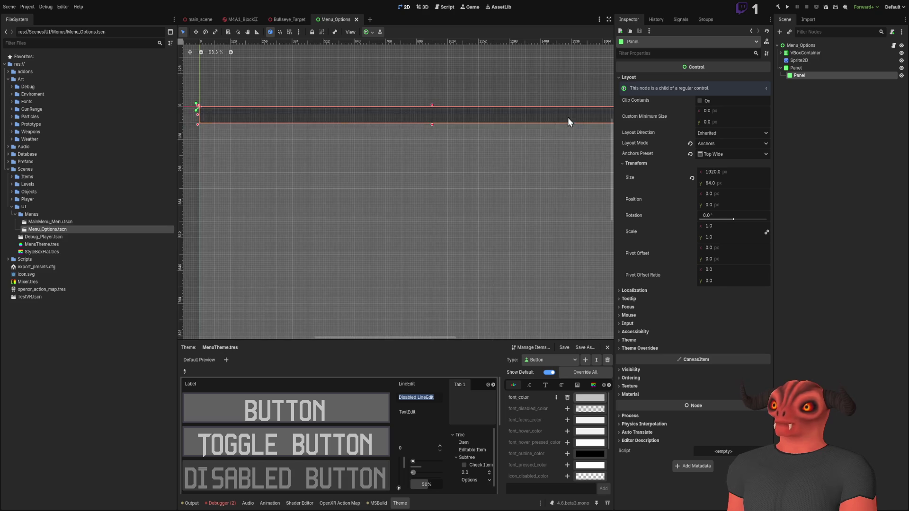
pyautogui.hscroll(-2, 601, 171)
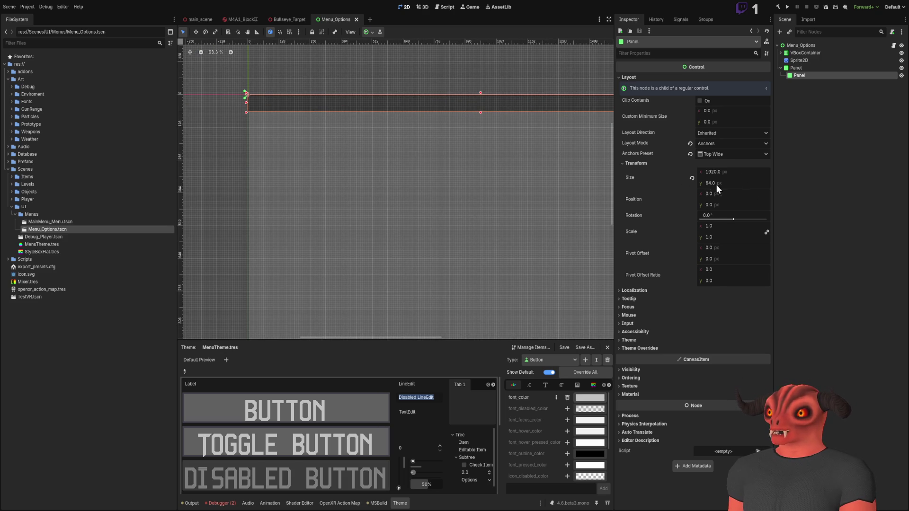
pyautogui.scroll(-2, 515, 160)
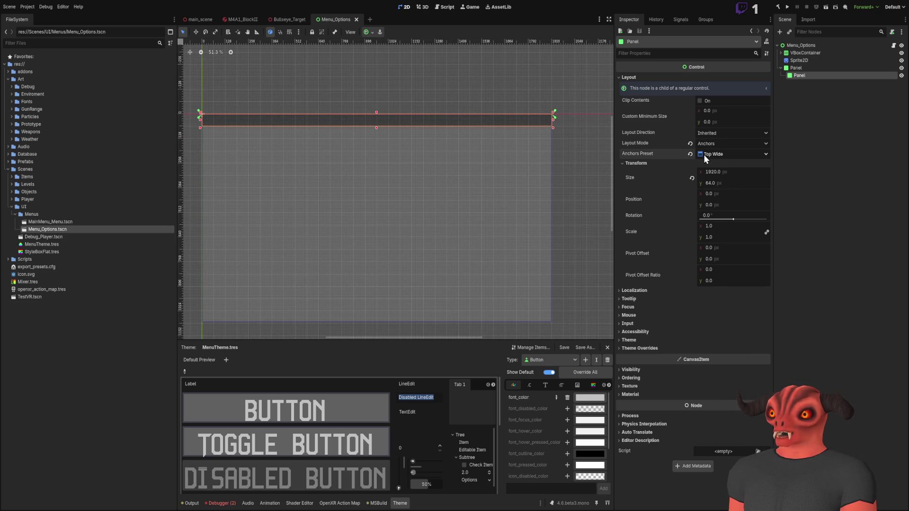
pyautogui.click(747, 171)
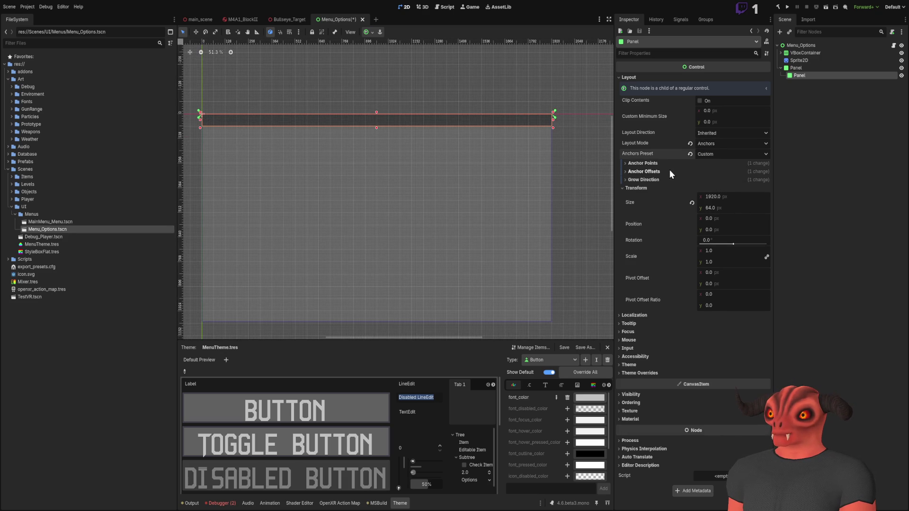
# Step: Try bottom anchor values 0.9 and then 0.1 on the header Panel
pyautogui.click(625, 163)
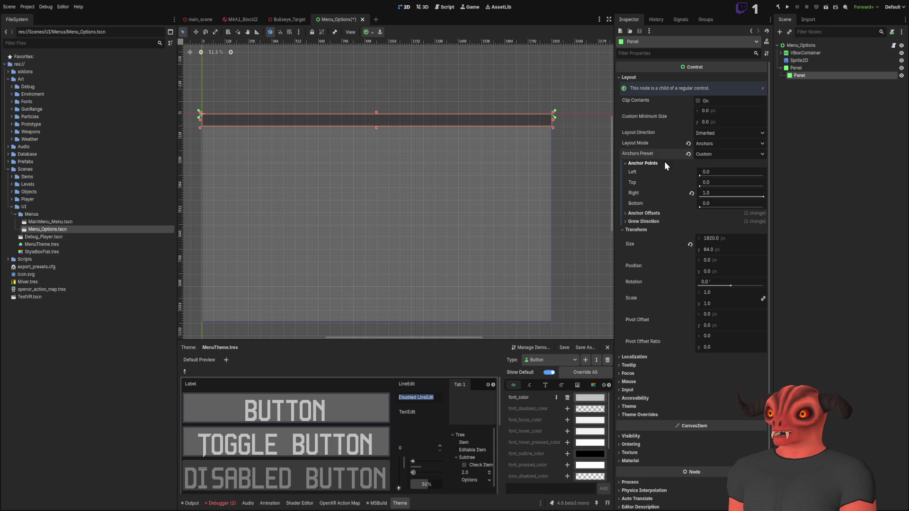
pyautogui.click(714, 203)
pyautogui.write('0.9')
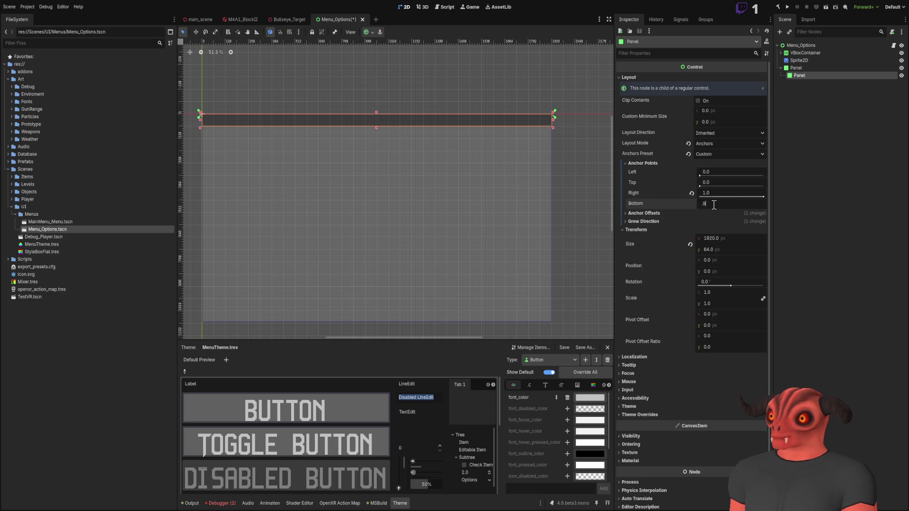
pyautogui.press('Return')
pyautogui.moveTo(439, 192); pyautogui.dragTo(447, 185)
pyautogui.click(723, 201)
pyautogui.press('Return')
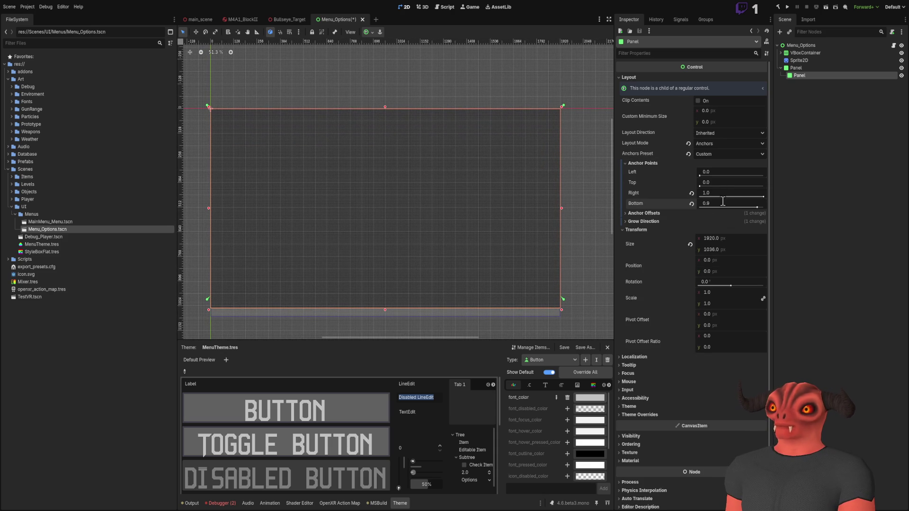
pyautogui.click(723, 201)
pyautogui.write('0.1')
pyautogui.press('Return')
# Step: Set the header Panel's bottom anchor point to 0.05
pyautogui.moveTo(426, 204); pyautogui.dragTo(436, 219)
pyautogui.scroll(-1, 381, 199)
pyautogui.click(720, 204)
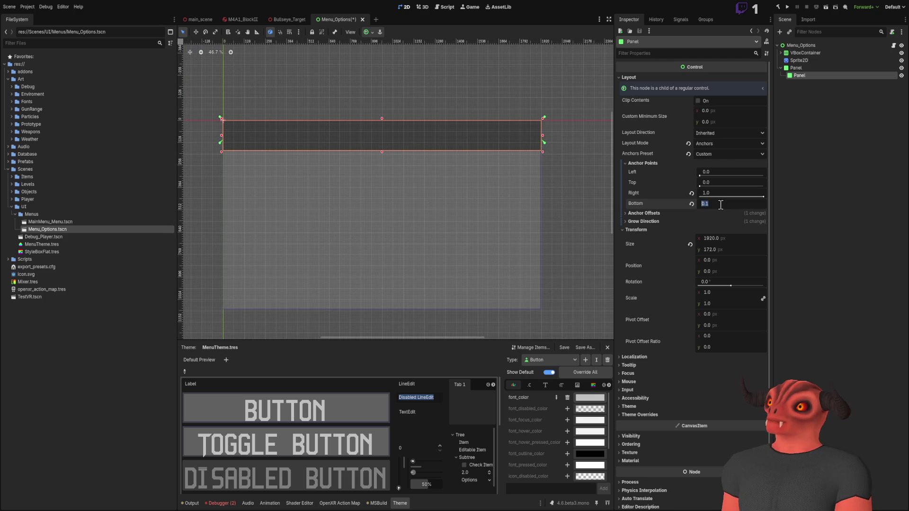
pyautogui.write('.05')
pyautogui.press('Return')
# Step: Deselect and pan the canvas to inspect the resized header bar
pyautogui.click(364, 64)
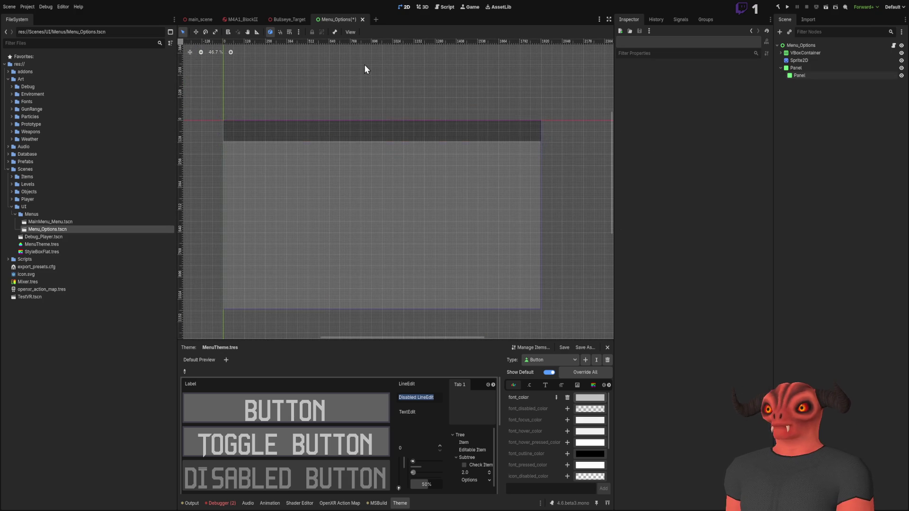
pyautogui.moveTo(328, 212); pyautogui.dragTo(387, 203)
pyautogui.scroll(-3, 311, 134)
pyautogui.scroll(5, 294, 104)
pyautogui.scroll(-3, 344, 109)
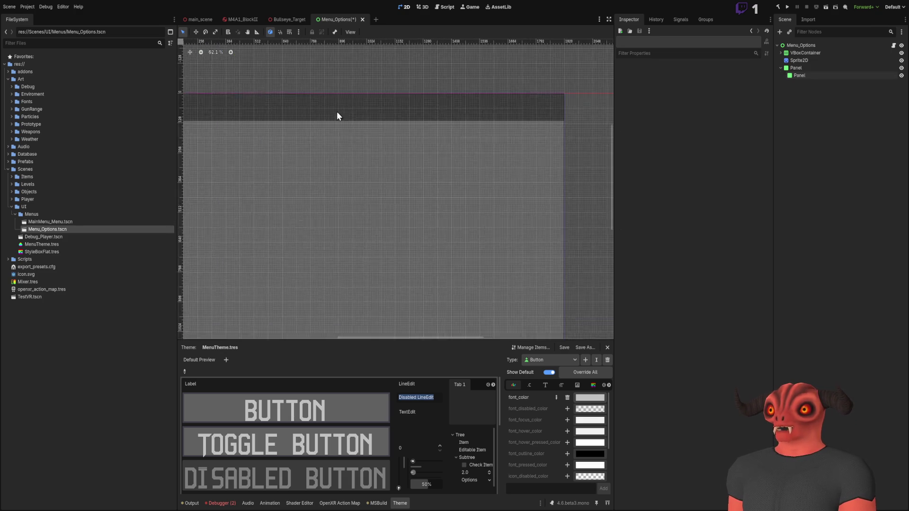
pyautogui.scroll(-6, 271, 137)
pyautogui.scroll(6, 272, 137)
pyautogui.scroll(5, 314, 192)
# Step: Reset the header Panel's bottom offset to zero and set its grow direction to Both
pyautogui.click(805, 68)
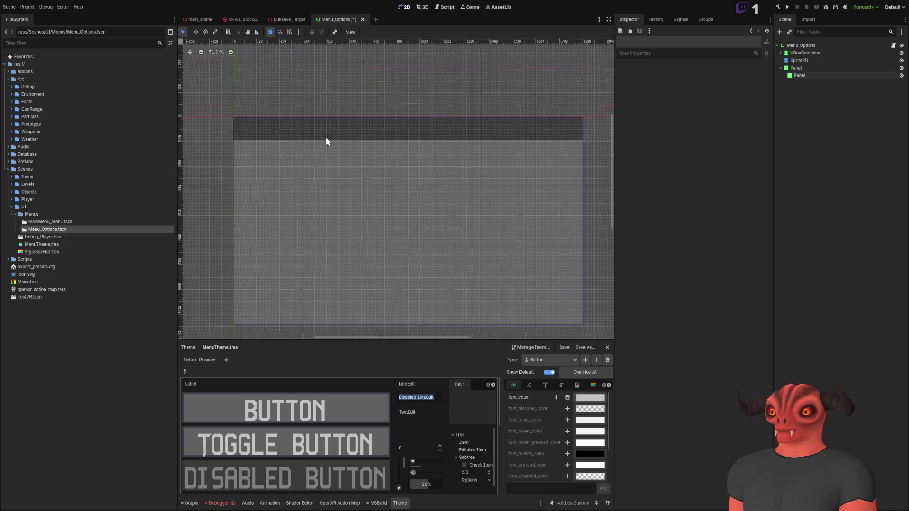
pyautogui.click(807, 76)
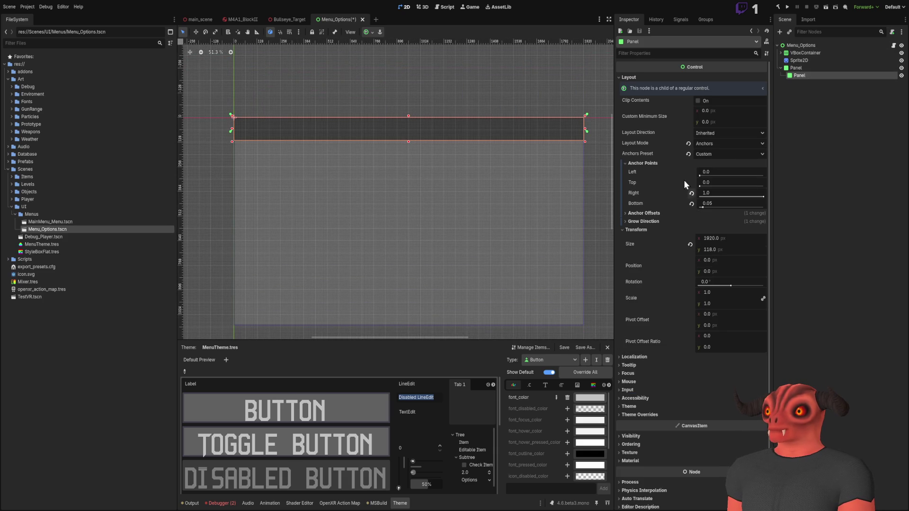
pyautogui.click(643, 213)
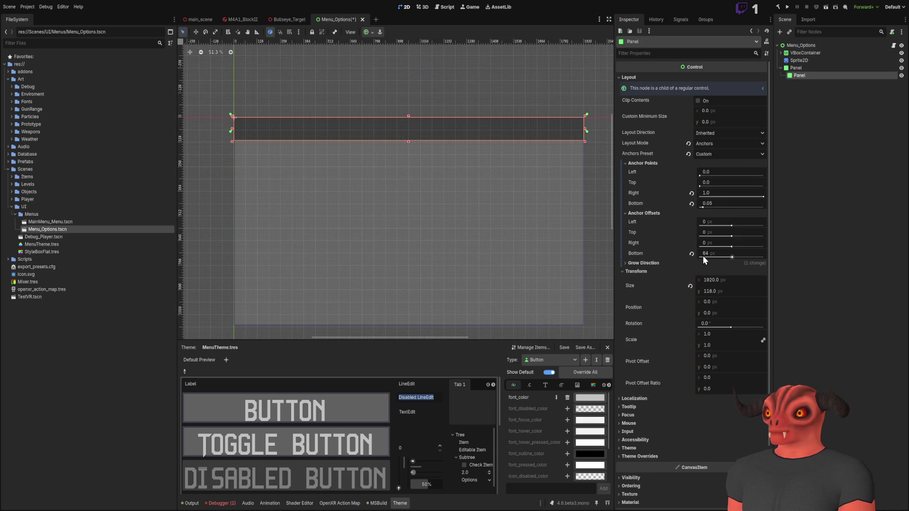
pyautogui.click(692, 254)
pyautogui.click(643, 213)
pyautogui.click(641, 221)
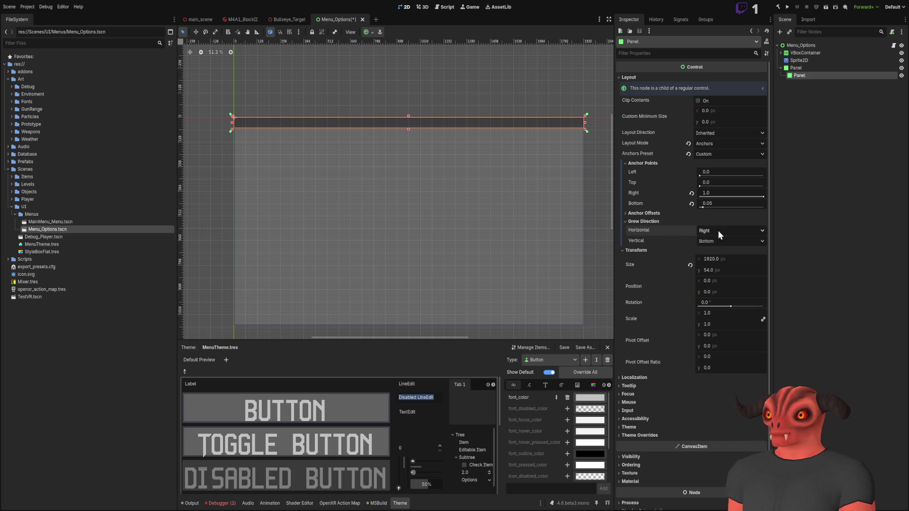
pyautogui.click(714, 249)
pyautogui.hotkey('ctrl', 'z')
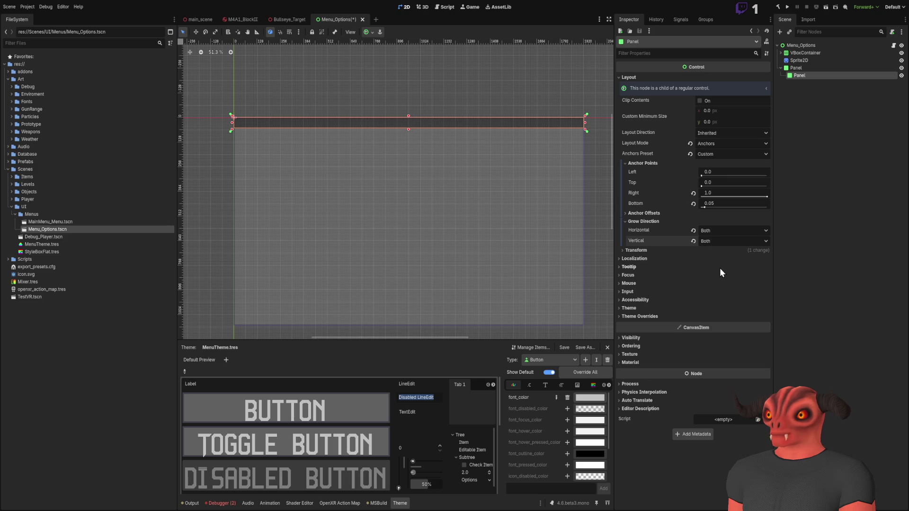
pyautogui.click(635, 222)
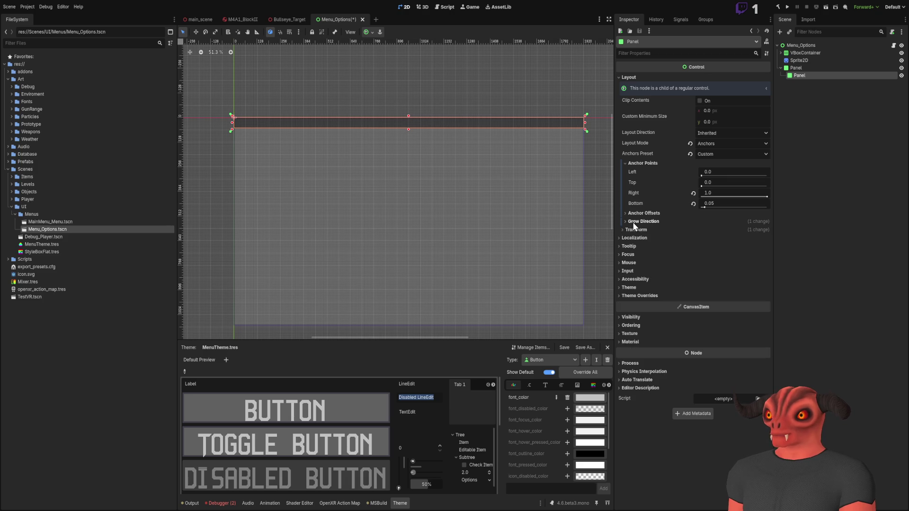
pyautogui.click(638, 163)
# Step: Try resetting the header Panel's size, undo it, keeping the 1920×54 bar
pyautogui.click(633, 188)
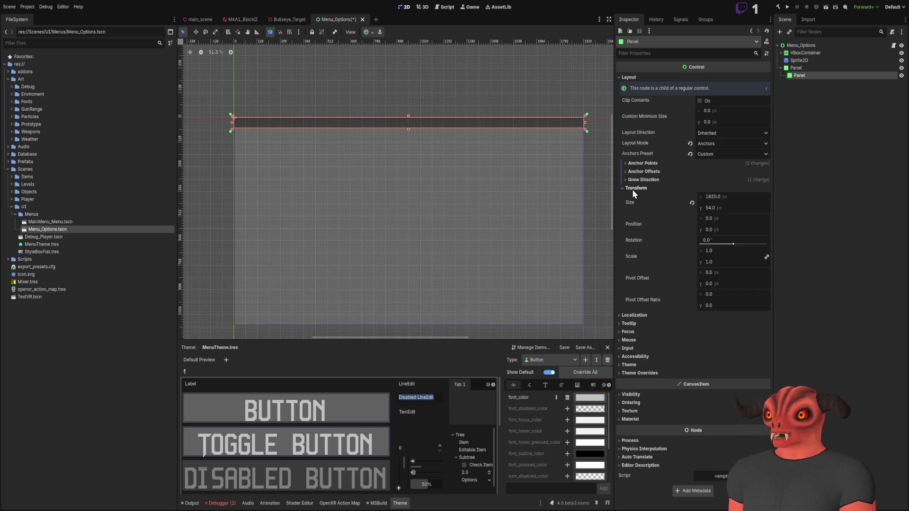
pyautogui.click(692, 203)
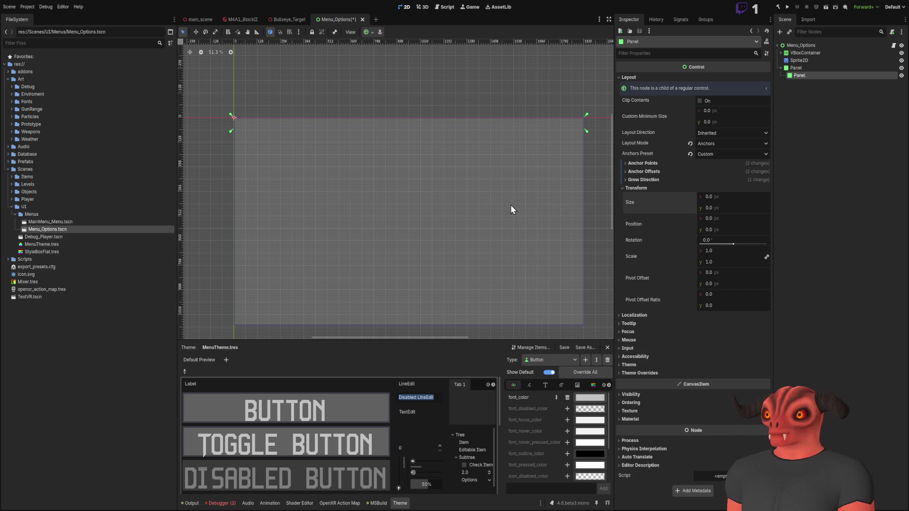
pyautogui.scroll(1, 450, 199)
pyautogui.hotkey('ctrl', 'z')
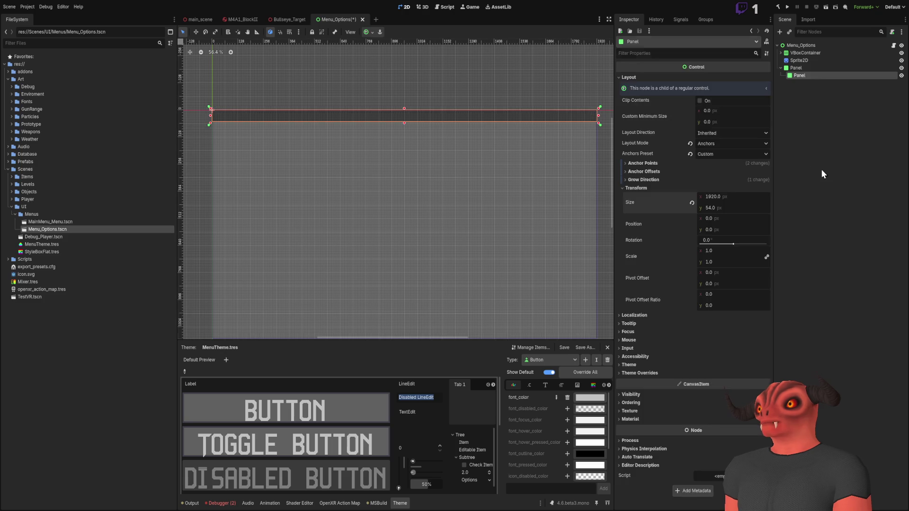
pyautogui.click(794, 67)
pyautogui.click(797, 74)
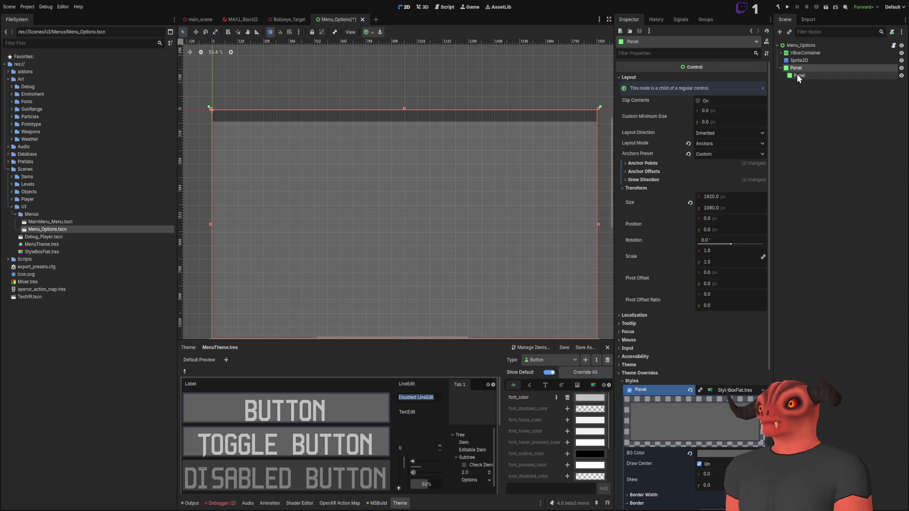
pyautogui.click(638, 190)
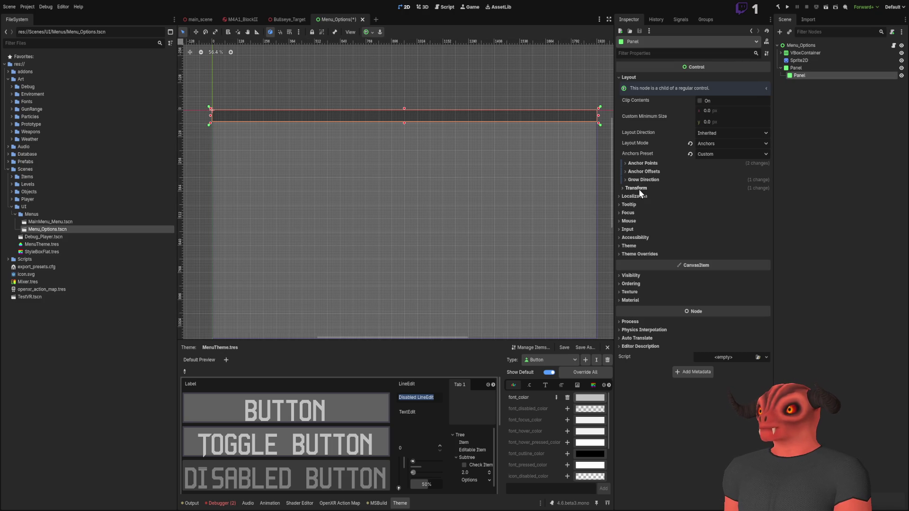
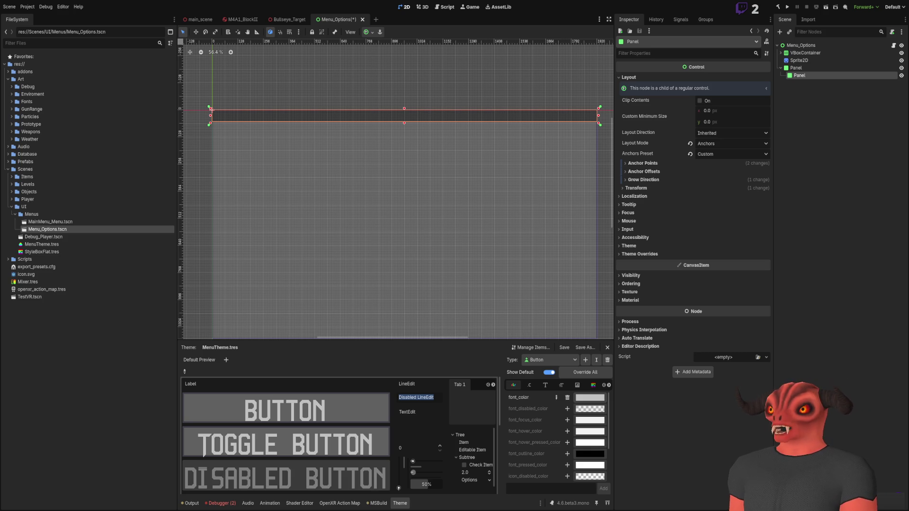
# Step: Look around the main 3D level, then go back to the Menu_Options scene
pyautogui.scroll(-2, 379, 129)
pyautogui.click(199, 19)
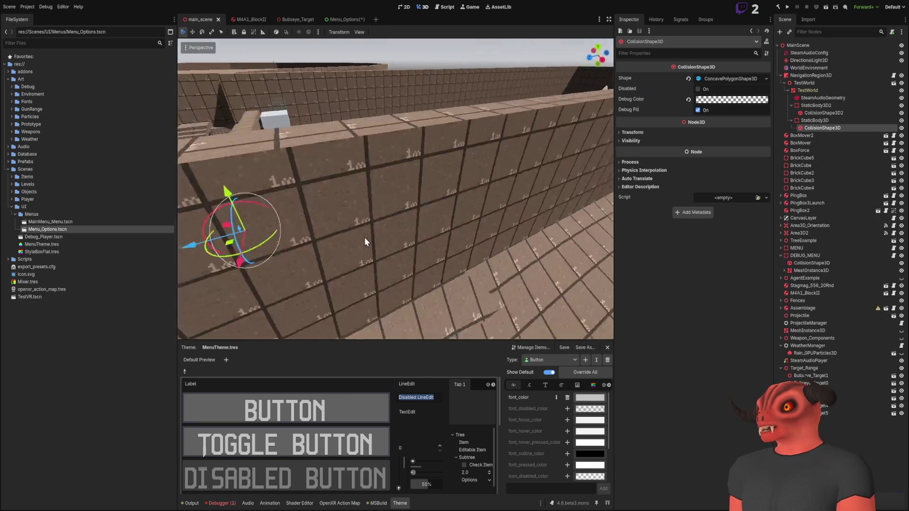
pyautogui.moveTo(503, 205)
pyautogui.mouseDown()
pyautogui.moveTo(433, 227)
pyautogui.moveTo(518, 208)
pyautogui.moveTo(491, 192)
pyautogui.mouseUp()
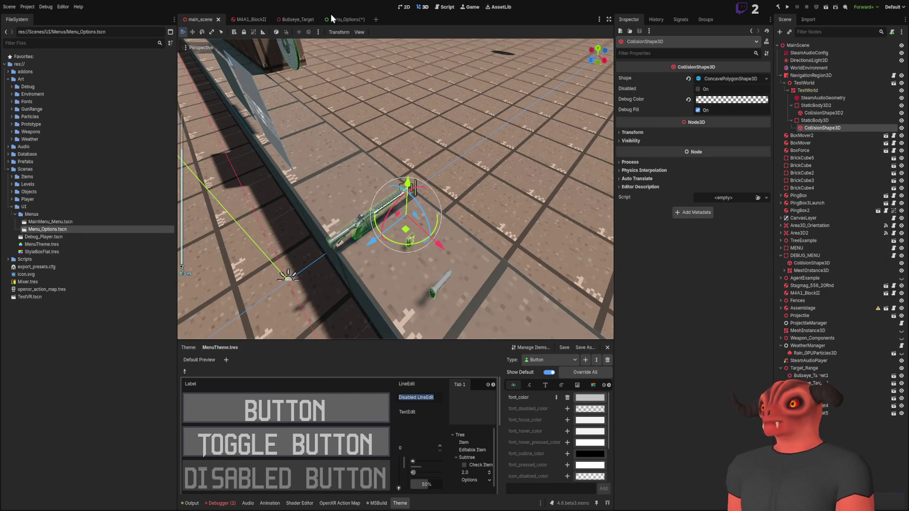
pyautogui.click(340, 19)
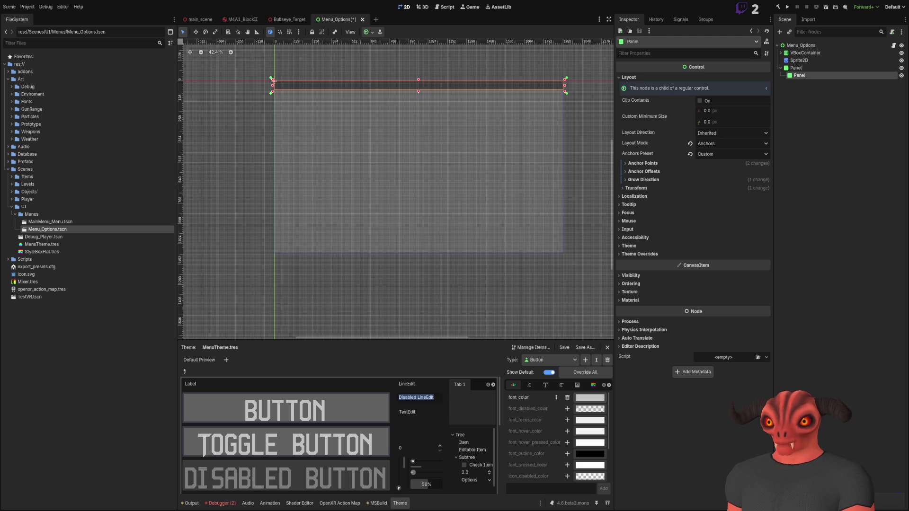
# Step: Save the main 3D scene, fly the view toward the rifle, and return to Menu_Options
pyautogui.click(197, 19)
pyautogui.hotkey('ctrl', 's')
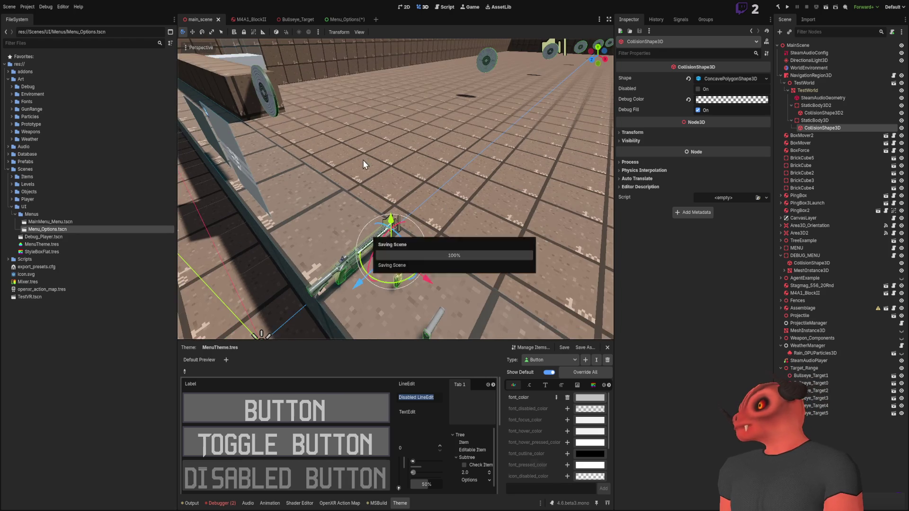
pyautogui.press('s')
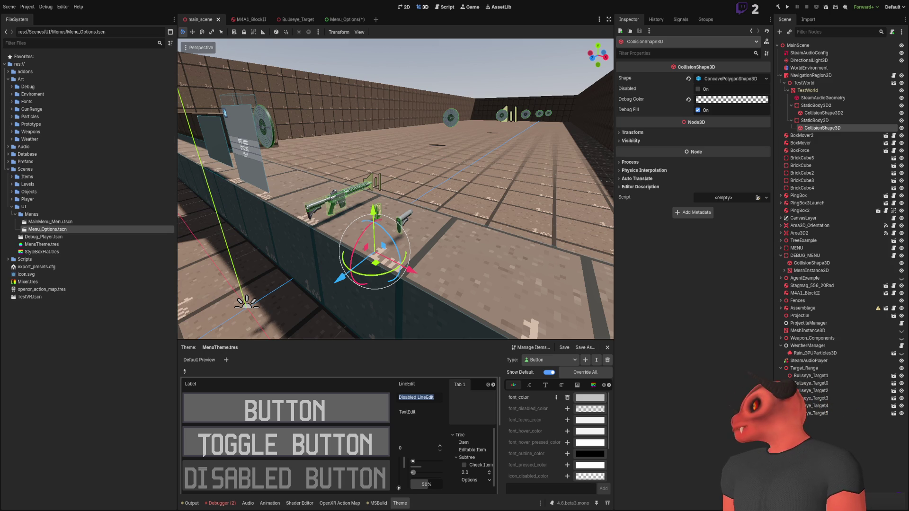
pyautogui.moveTo(596, 208); pyautogui.dragTo(596, 208)
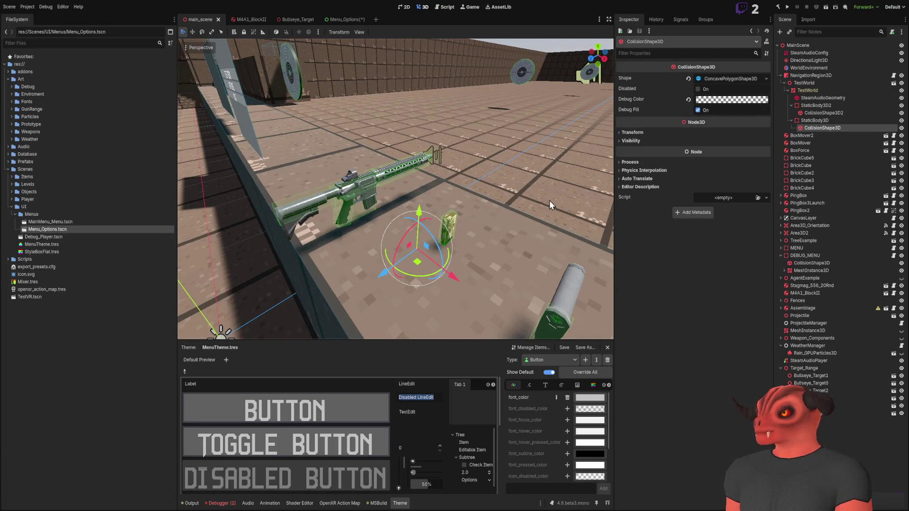
pyautogui.moveTo(270, 80); pyautogui.dragTo(270, 80)
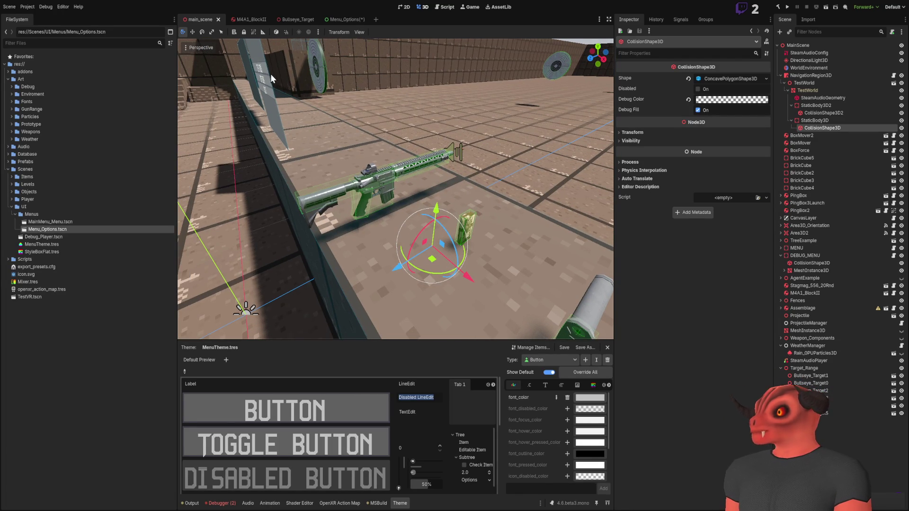
pyautogui.click(343, 20)
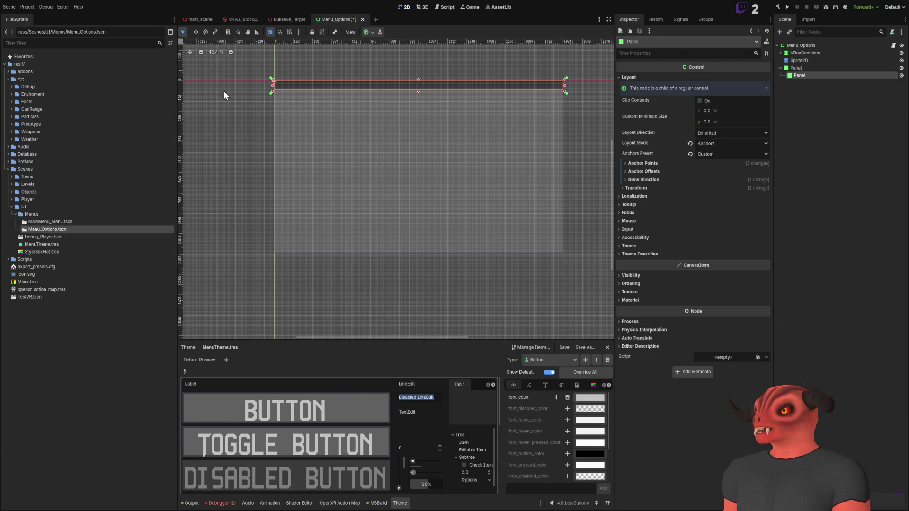
# Step: Save the options menu and rename the child Panel to Title_Panel
pyautogui.scroll(2, 254, 175)
pyautogui.hotkey('ctrl', 's')
pyautogui.click(800, 153)
pyautogui.doubleClick(807, 77)
pyautogui.write('Title')
pyautogui.press('Return')
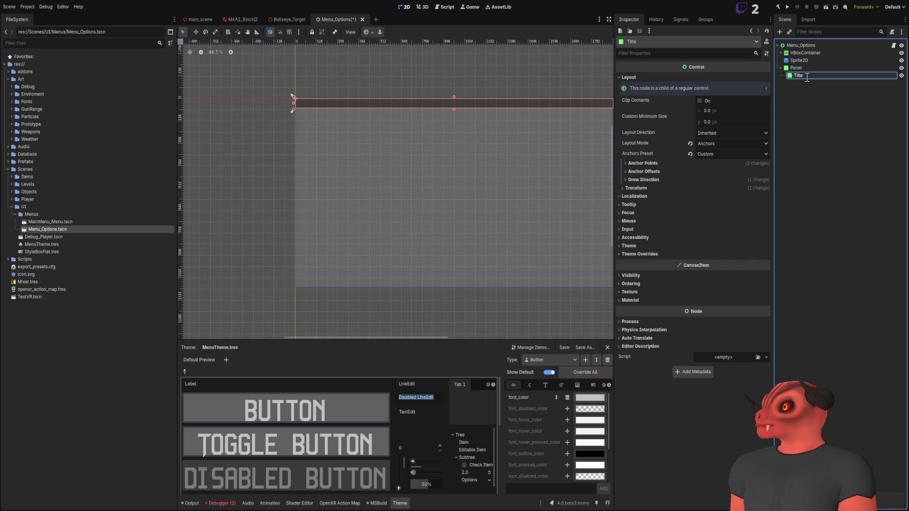
# Step: Select Menu_Options and frame its whole rectangle in the 2D view
pyautogui.click(807, 69)
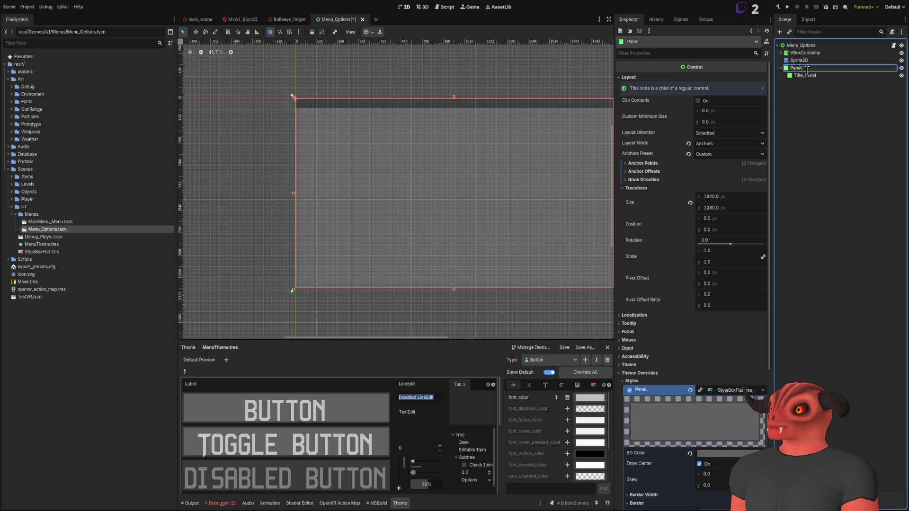
pyautogui.click(802, 47)
pyautogui.click(803, 71)
pyautogui.click(803, 48)
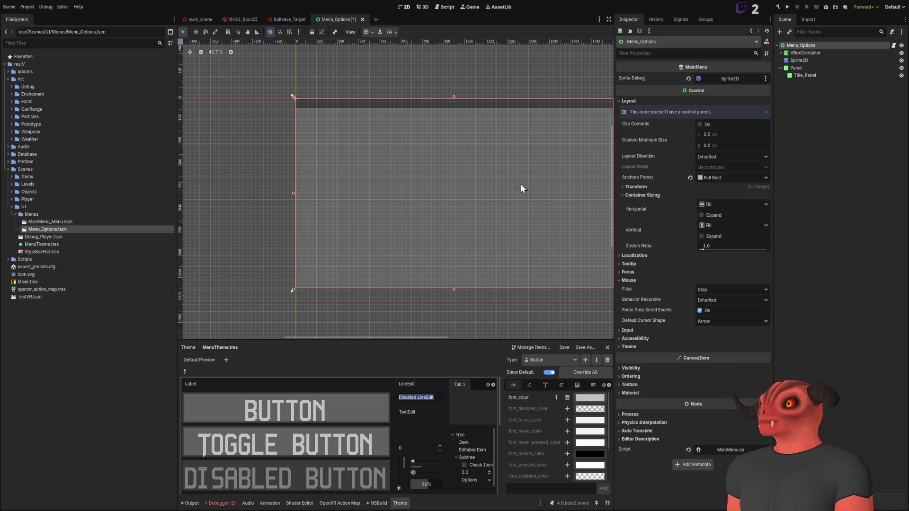
pyautogui.scroll(4, 446, 204)
pyautogui.scroll(-2, 491, 248)
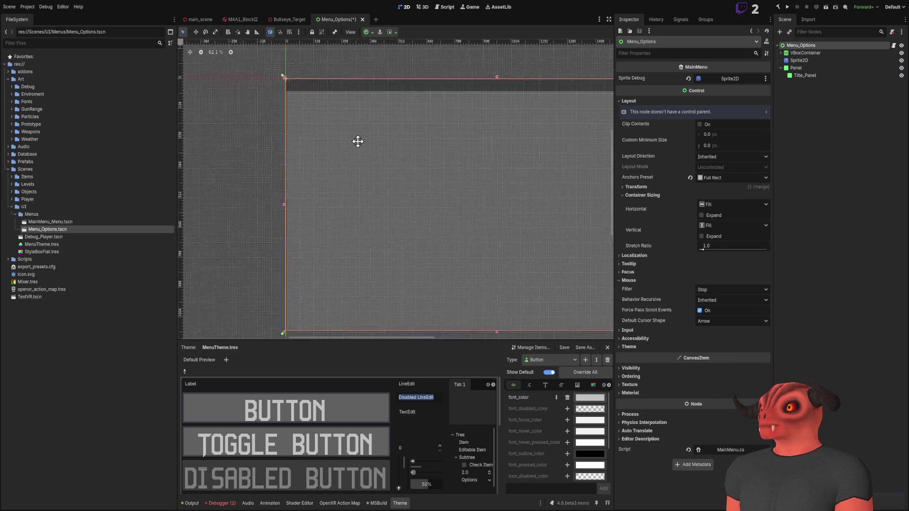
pyautogui.hscroll(-5, 357, 127)
pyautogui.scroll(-2, 472, 210)
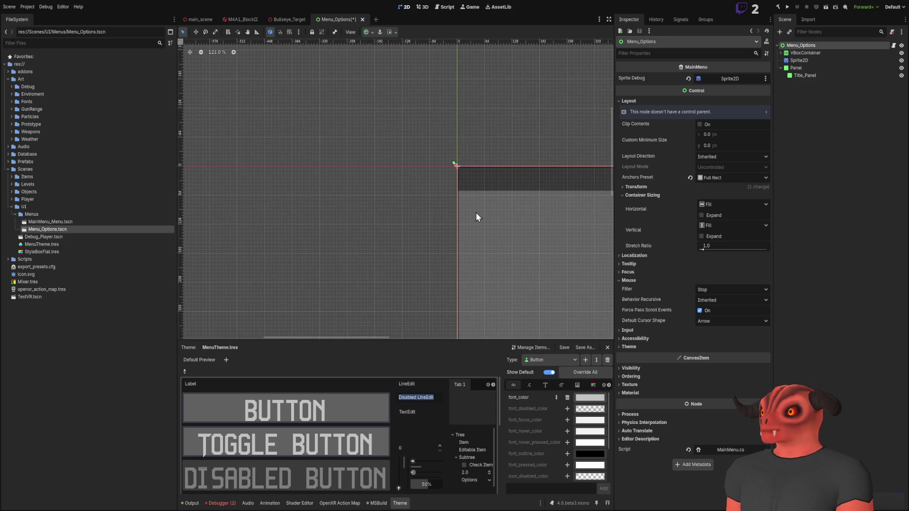
pyautogui.press('f')
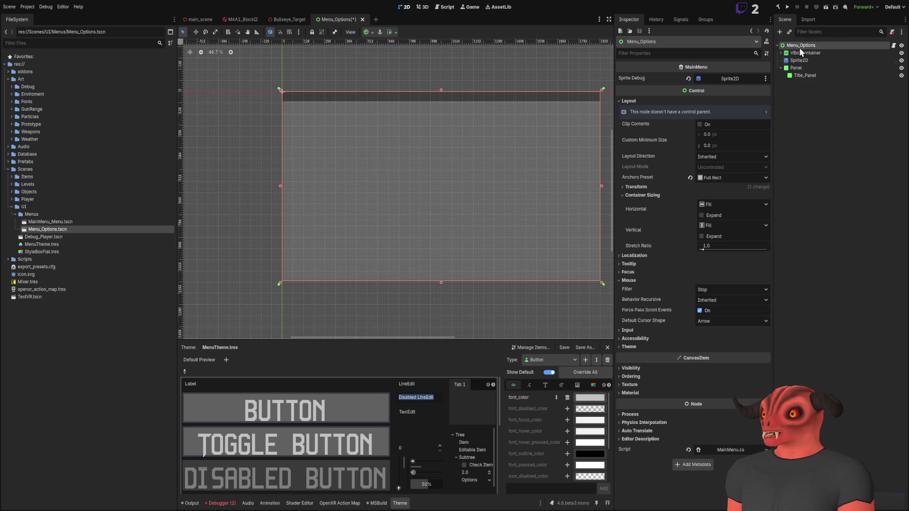
pyautogui.hscroll(2, 481, 182)
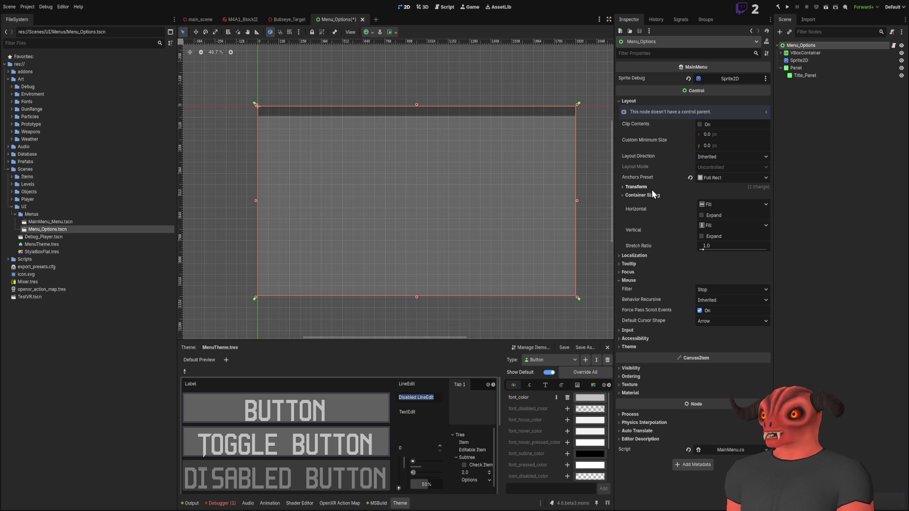
# Step: Collapse the Mouse, Localization, Container Sizing, Transform and Layout groups in the Inspector
pyautogui.click(636, 280)
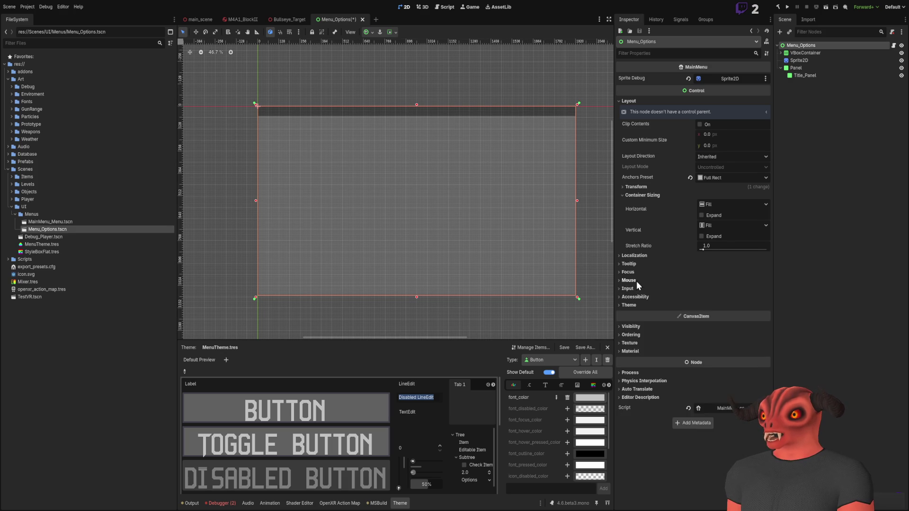
pyautogui.click(634, 260)
pyautogui.click(635, 260)
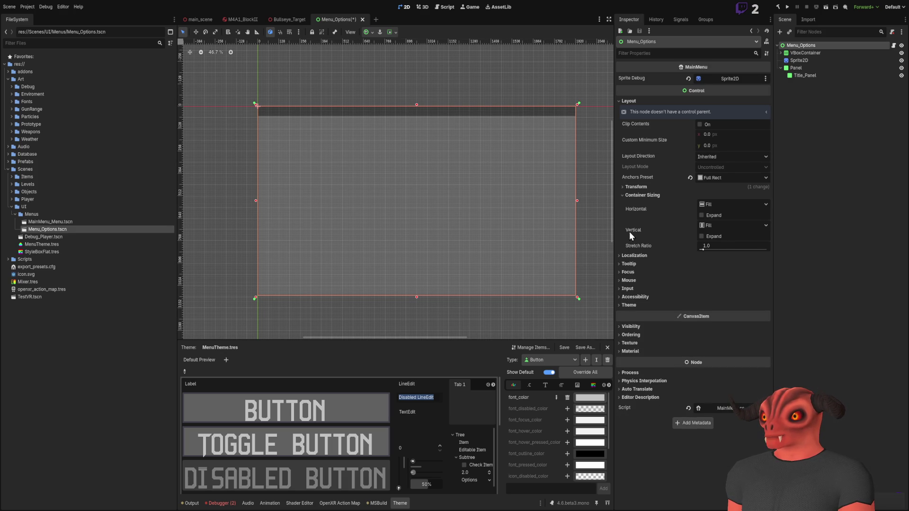
pyautogui.click(634, 196)
pyautogui.click(637, 196)
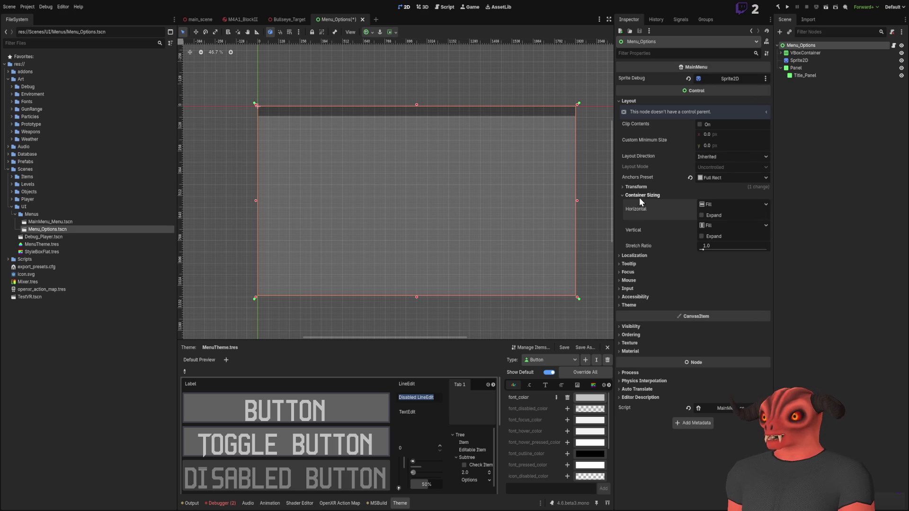
pyautogui.click(639, 195)
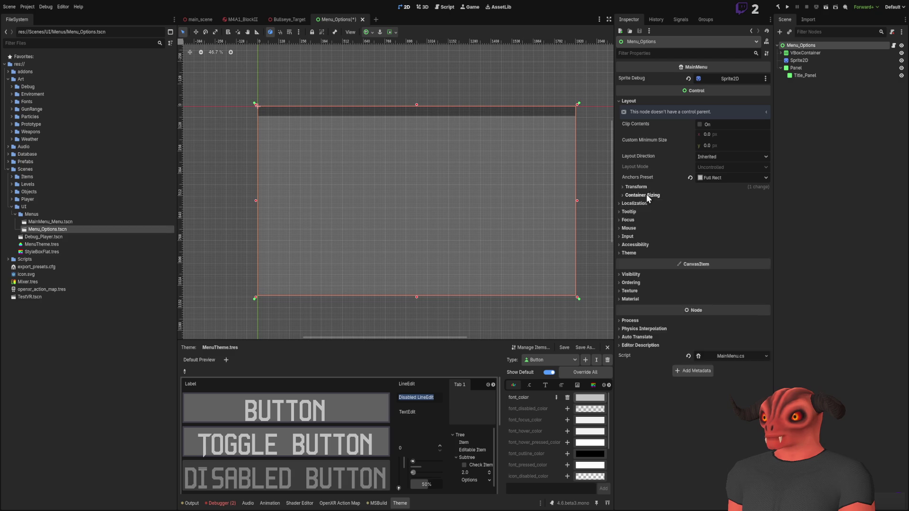
pyautogui.click(644, 186)
pyautogui.click(643, 187)
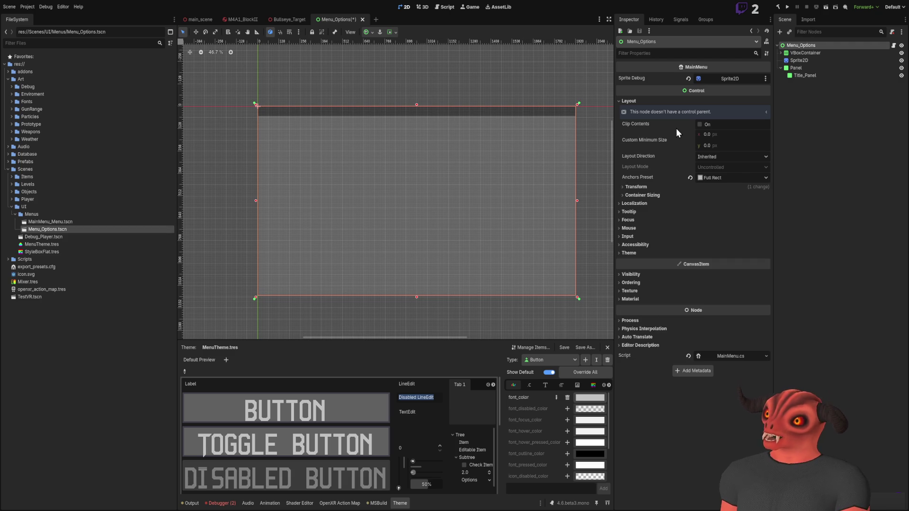
pyautogui.click(673, 101)
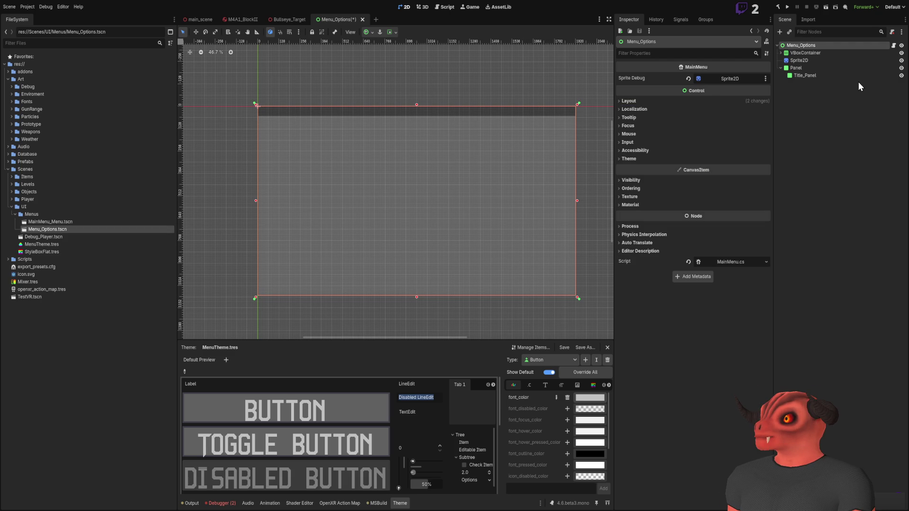
# Step: Move Title_Panel directly under Menu_Options and paste a RichTextLabel child into it
pyautogui.click(804, 68)
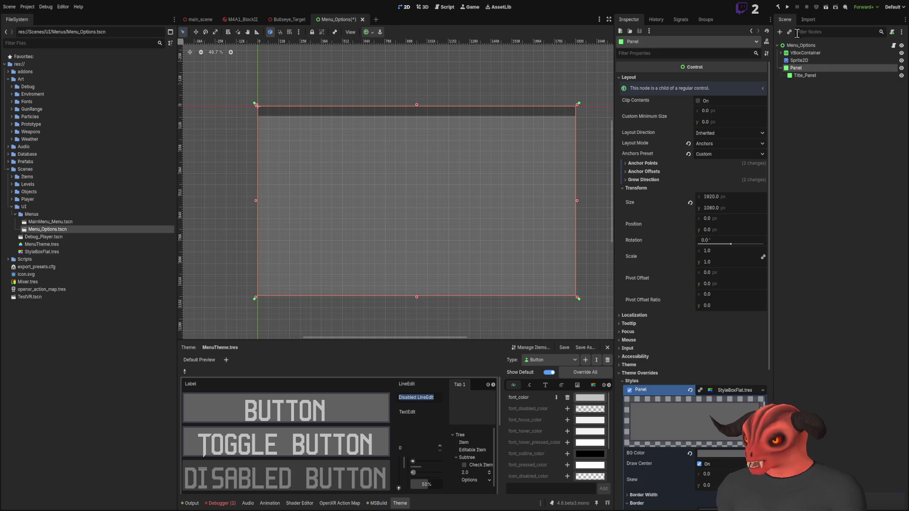
pyautogui.click(814, 75)
pyautogui.moveTo(815, 75); pyautogui.dragTo(812, 45)
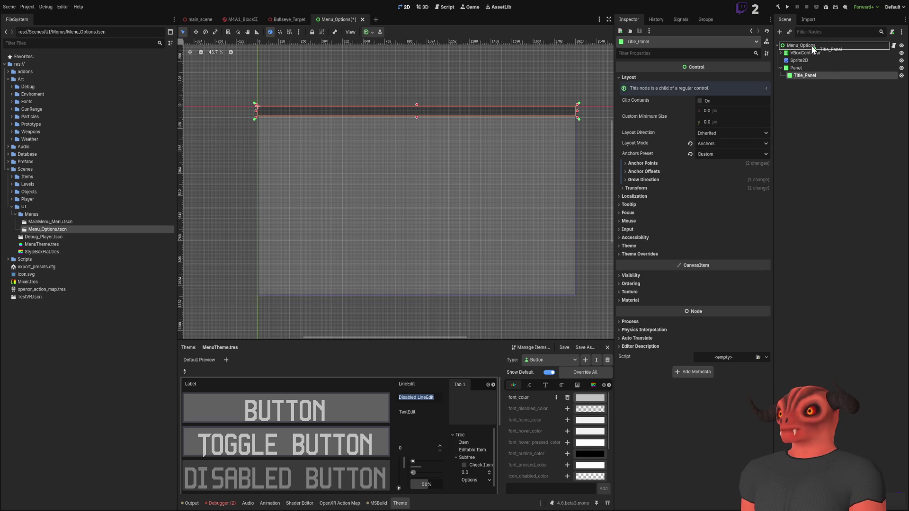
pyautogui.click(808, 67)
pyautogui.click(809, 74)
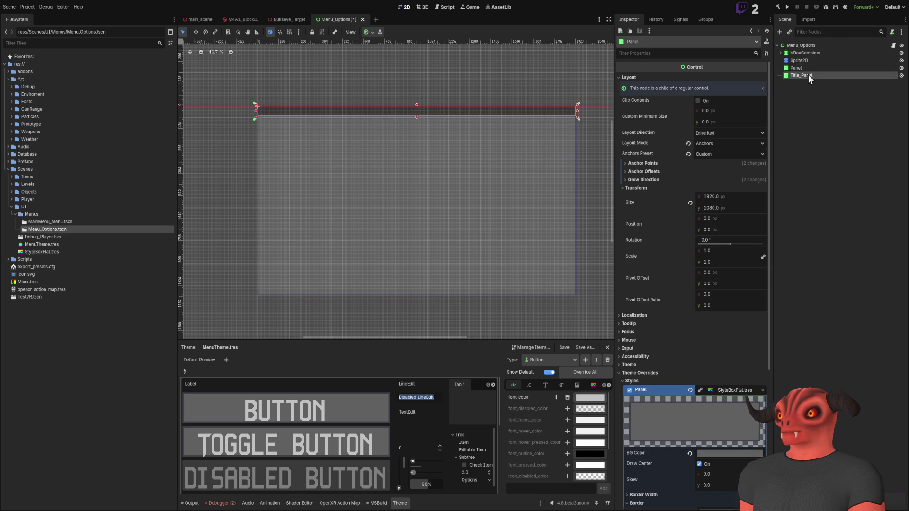
pyautogui.keyDown('ctrl'); pyautogui.click(800, 76); pyautogui.keyUp('ctrl')
pyautogui.click(801, 77)
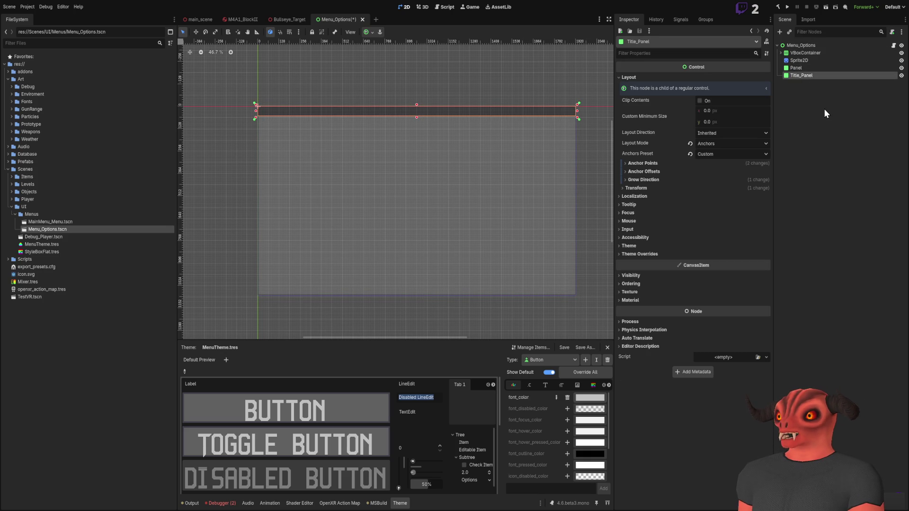
pyautogui.hotkey('ctrl', 'v')
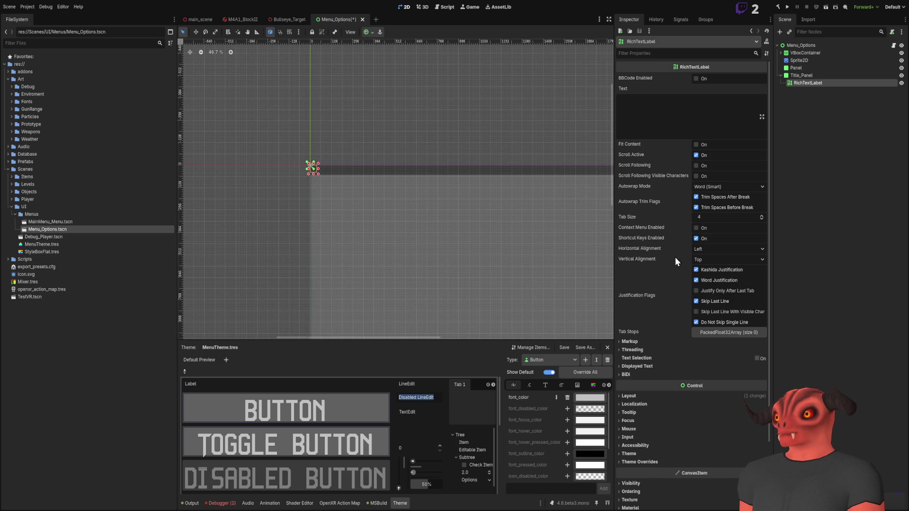
# Step: Give the new RichTextLabel the text OPTIONS
pyautogui.scroll(-3, 676, 246)
pyautogui.scroll(3, 640, 239)
pyautogui.scroll(3, 438, 217)
pyautogui.scroll(3, 409, 242)
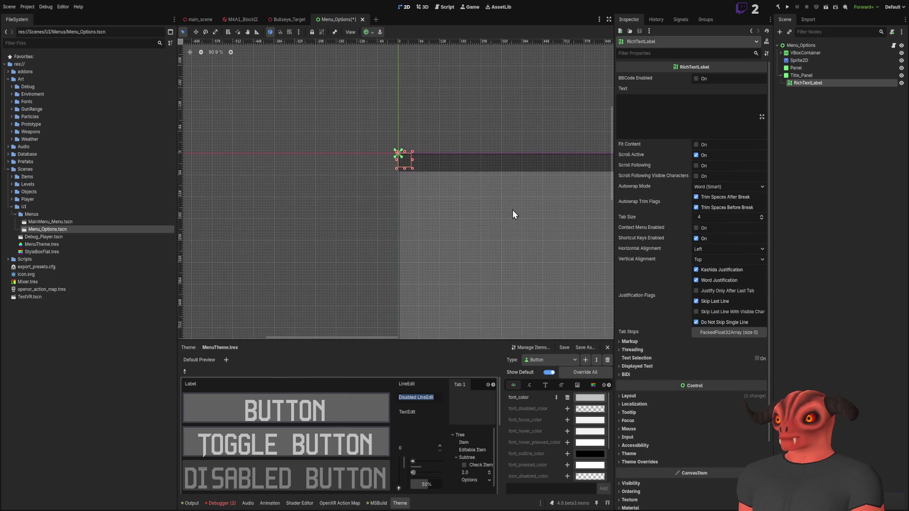
pyautogui.click(697, 145)
pyautogui.click(696, 145)
pyautogui.click(697, 123)
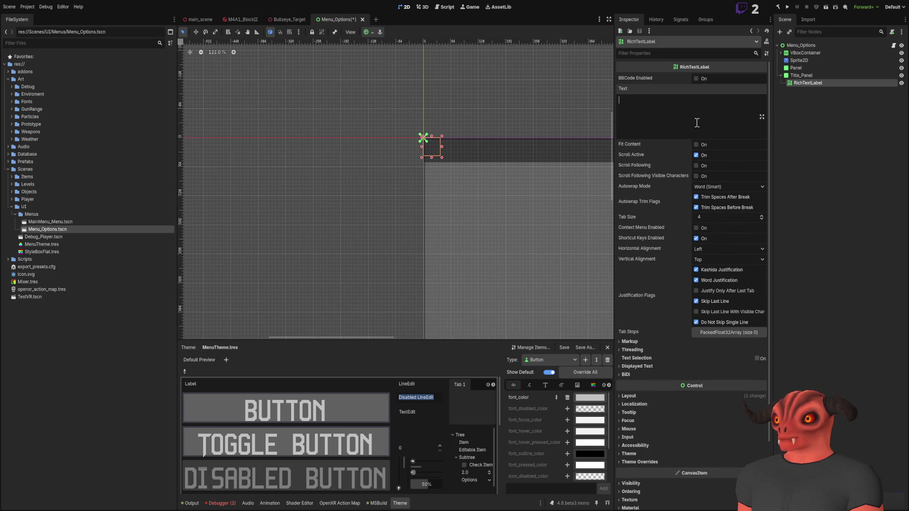
pyautogui.write('OPTIONS')
# Step: Switch the label to anchor layout and stretch it to fill Title_Panel
pyautogui.moveTo(509, 172); pyautogui.dragTo(434, 174)
pyautogui.scroll(-3, 703, 124)
pyautogui.click(647, 320)
pyautogui.scroll(-3, 673, 279)
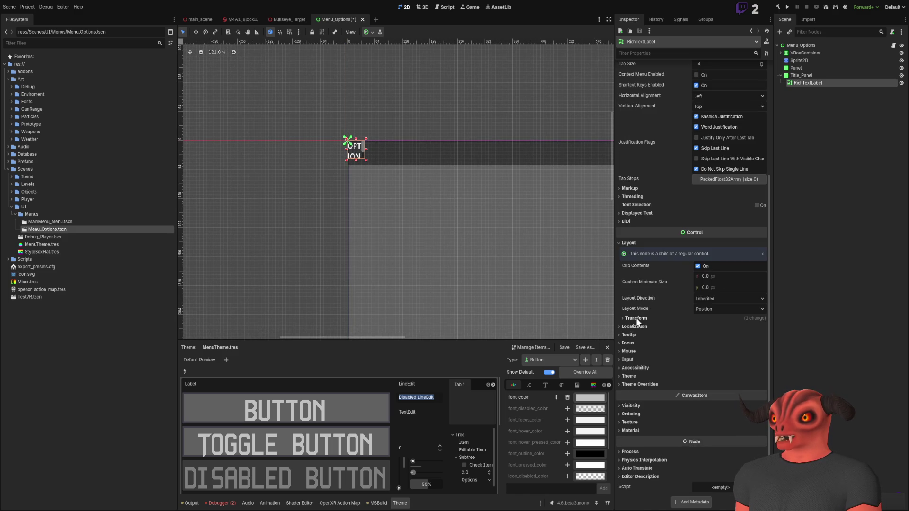
pyautogui.click(733, 310)
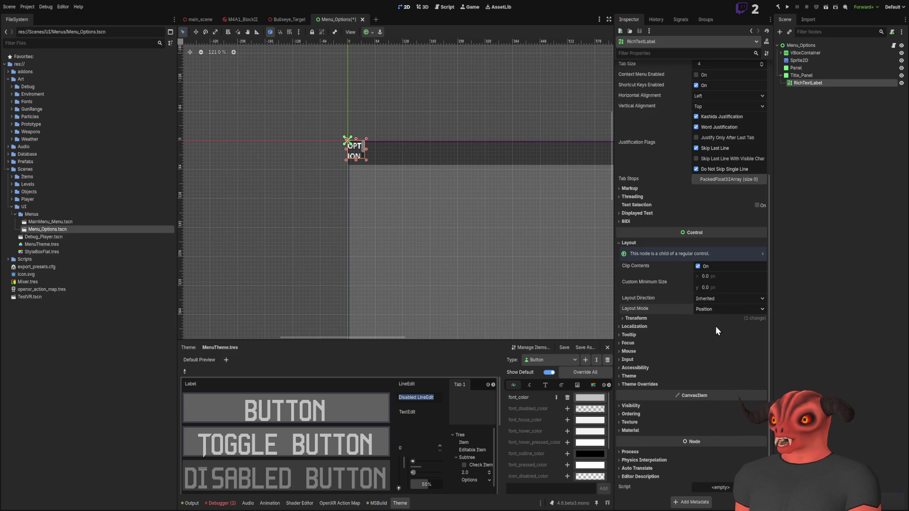
pyautogui.click(715, 327)
pyautogui.click(728, 345)
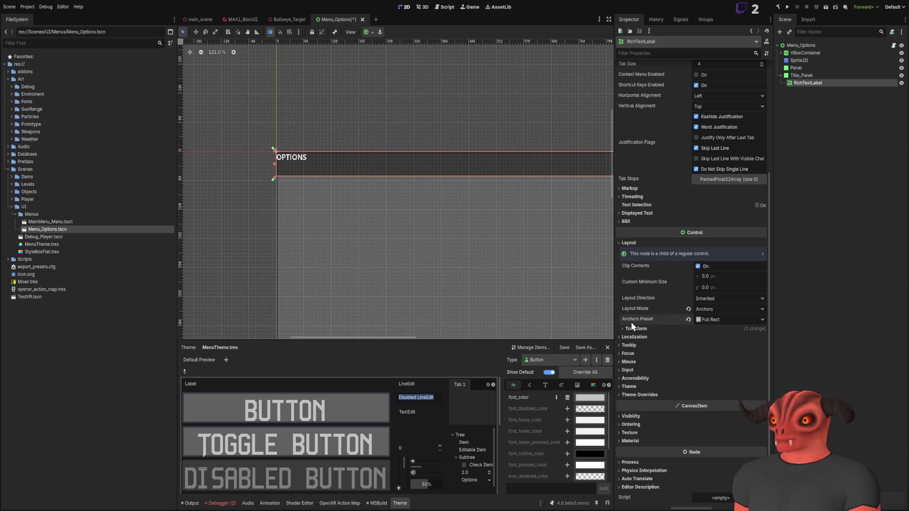
pyautogui.click(622, 246)
# Step: Extend the title text to 'OPTIONS - VIDEO' and centre it horizontally
pyautogui.scroll(3, 637, 220)
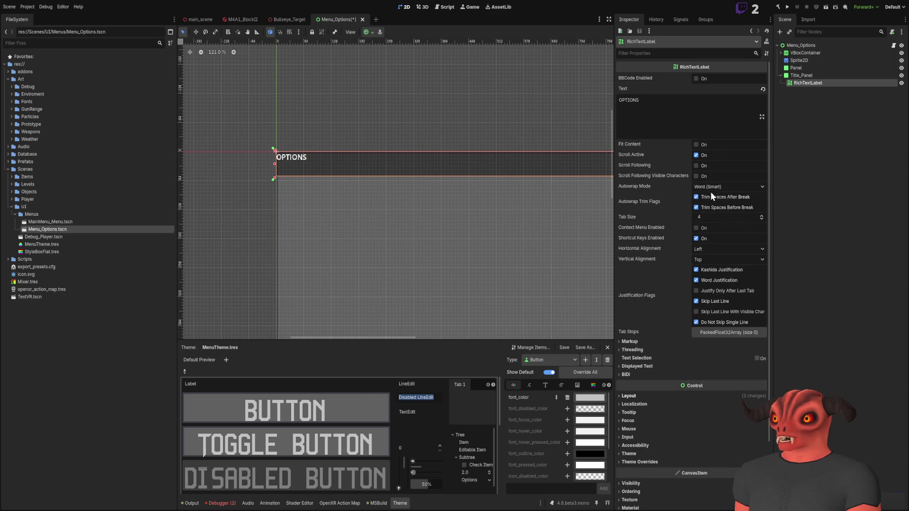
pyautogui.click(686, 109)
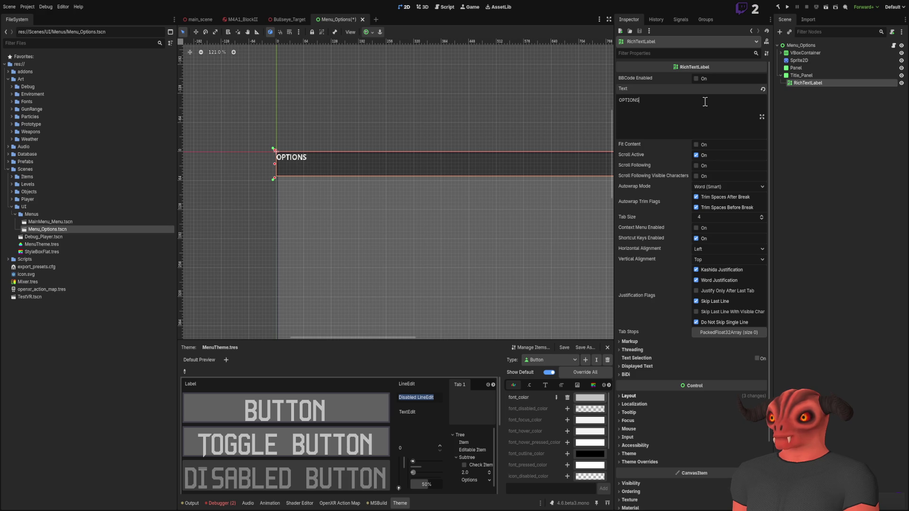
pyautogui.write('-VIDEO')
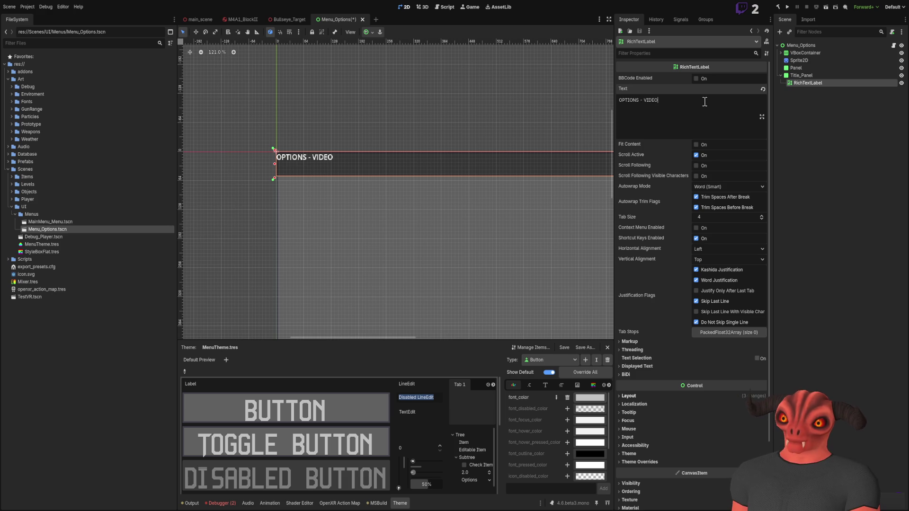
pyautogui.hotkey('ctrl', 'a')
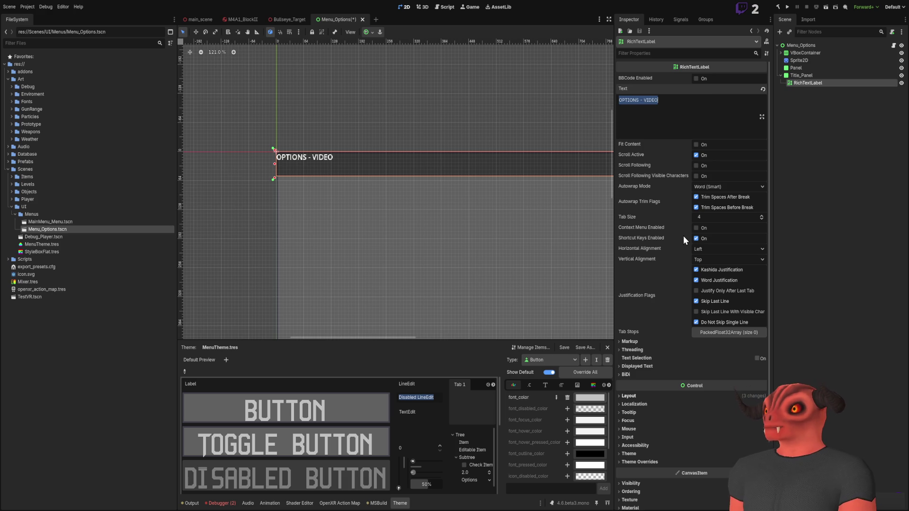
pyautogui.click(708, 146)
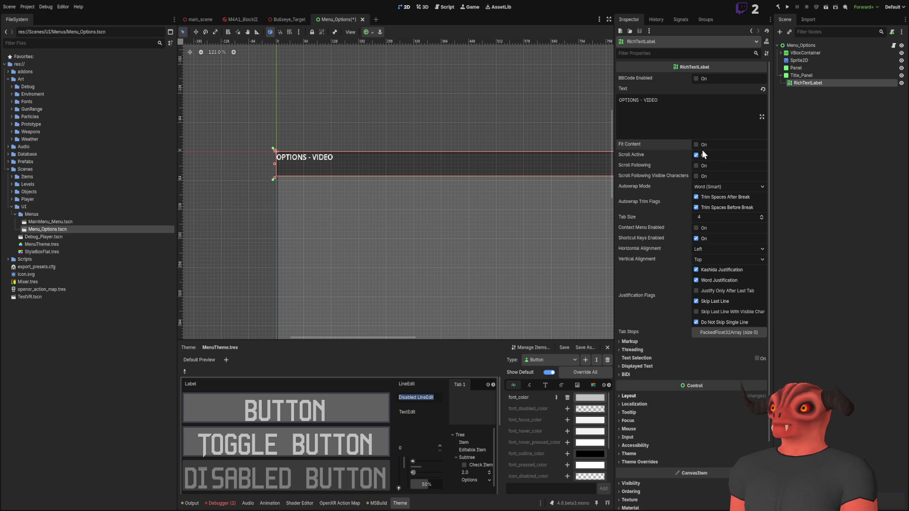
pyautogui.click(715, 249)
pyautogui.click(712, 265)
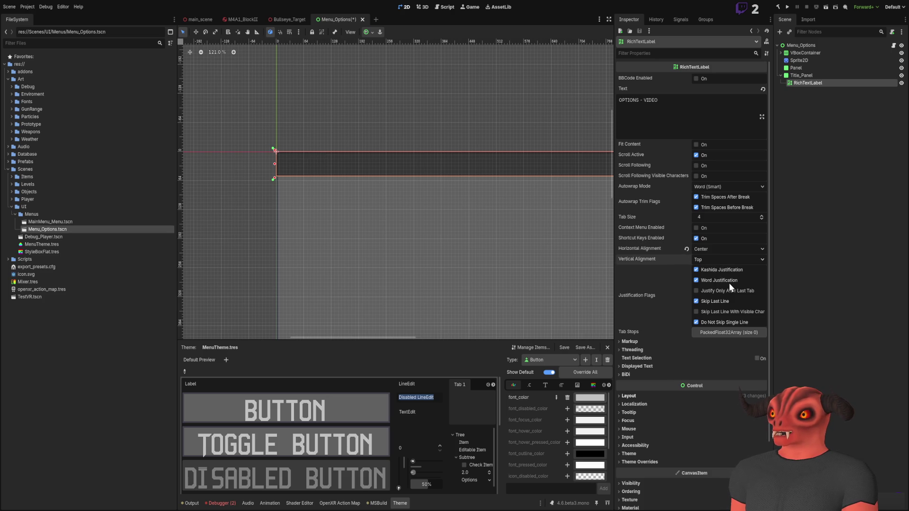
pyautogui.click(506, 204)
# Step: Select Title_Panel and begin editing its bottom anchor value
pyautogui.scroll(5, 456, 185)
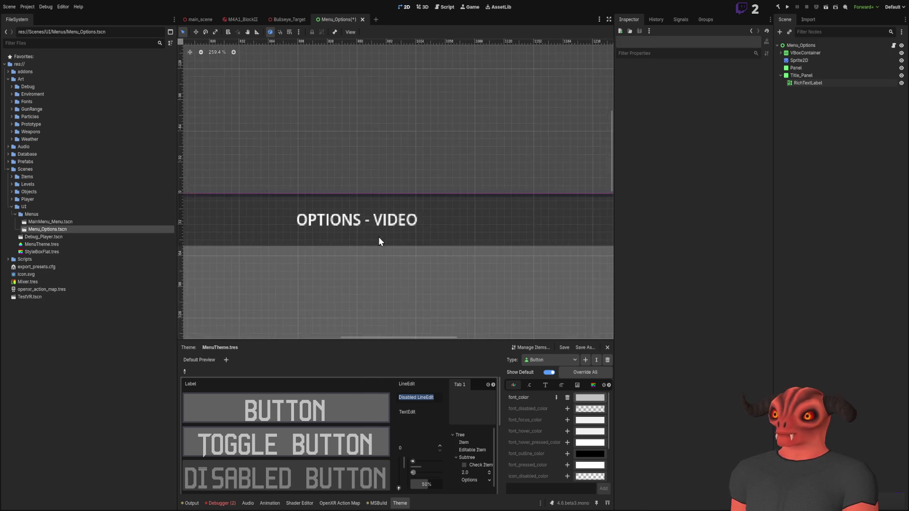
pyautogui.scroll(-9, 403, 203)
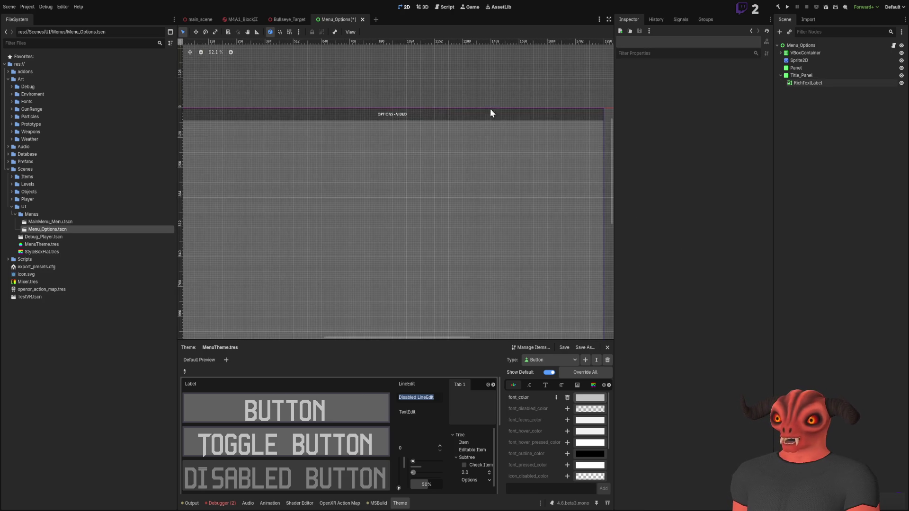
pyautogui.click(805, 76)
pyautogui.scroll(3, 552, 211)
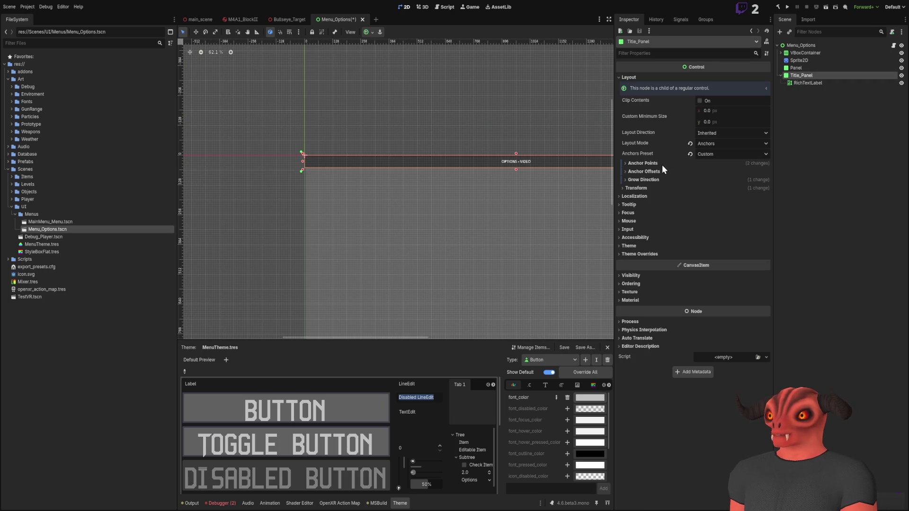
pyautogui.click(722, 205)
pyautogui.moveTo(715, 204); pyautogui.dragTo(710, 204)
# Step: Set Title_Panel's bottom anchor to 0.075 and inspect the label's size and position
pyautogui.write('75')
pyautogui.press('Return')
pyautogui.scroll(-5, 392, 106)
pyautogui.scroll(6, 490, 194)
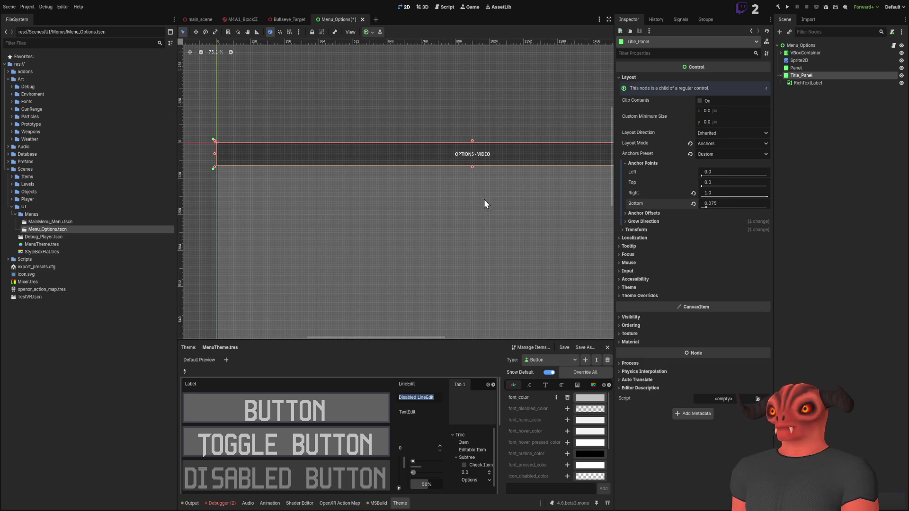
pyautogui.click(834, 82)
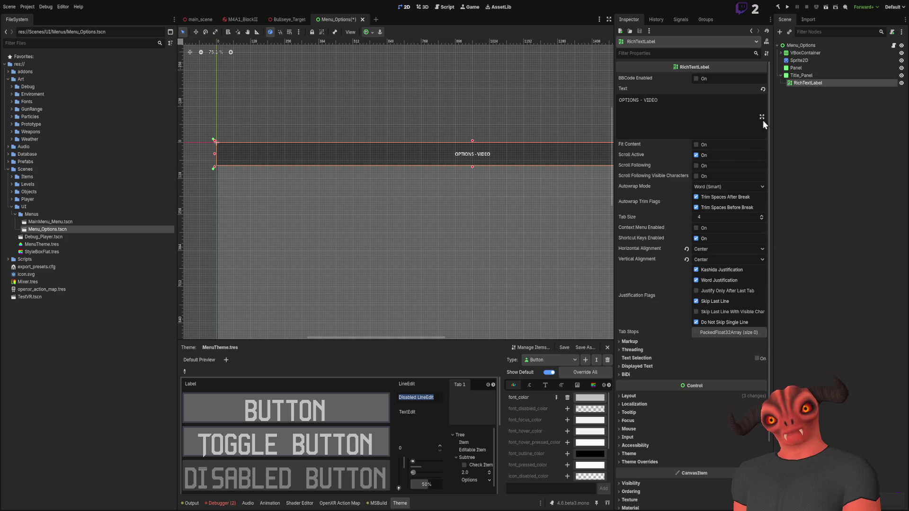
pyautogui.click(636, 396)
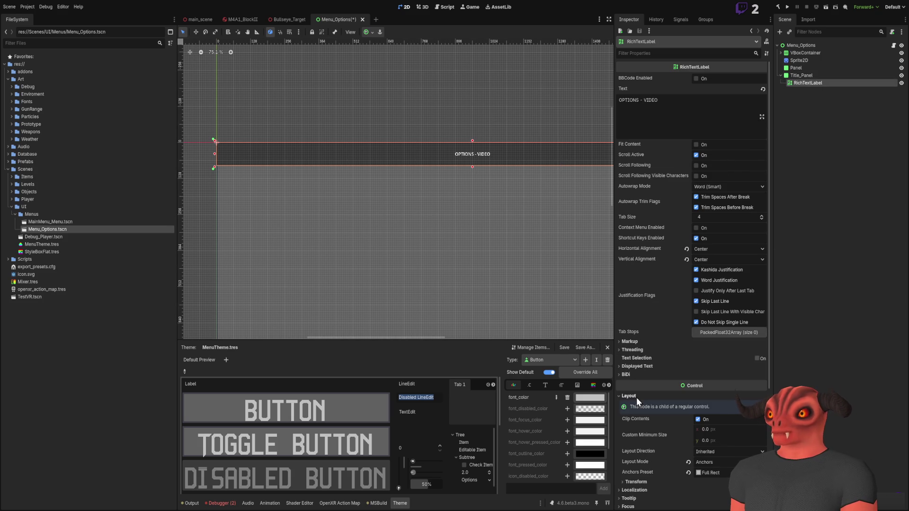
pyautogui.click(634, 482)
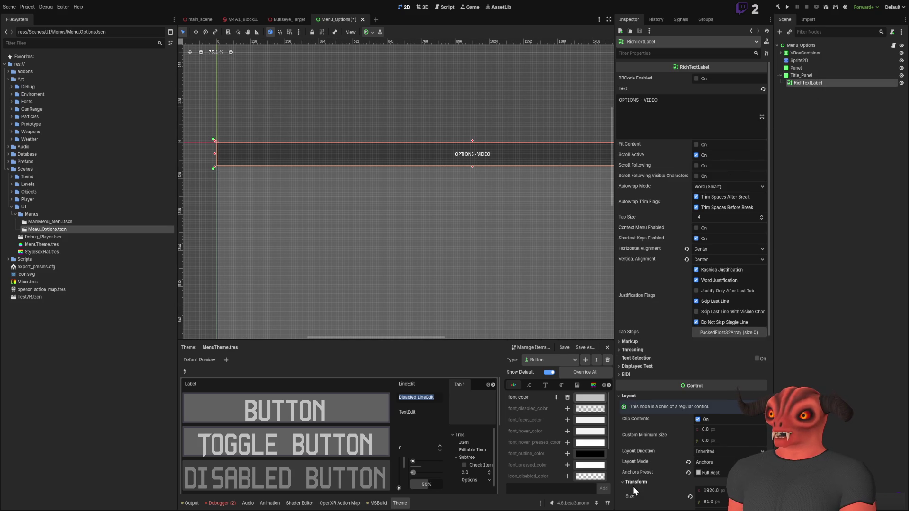
# Step: Raise the bottom anchor to 0.08, then 0.1, checking the label's size each time
pyautogui.click(856, 75)
pyautogui.click(735, 203)
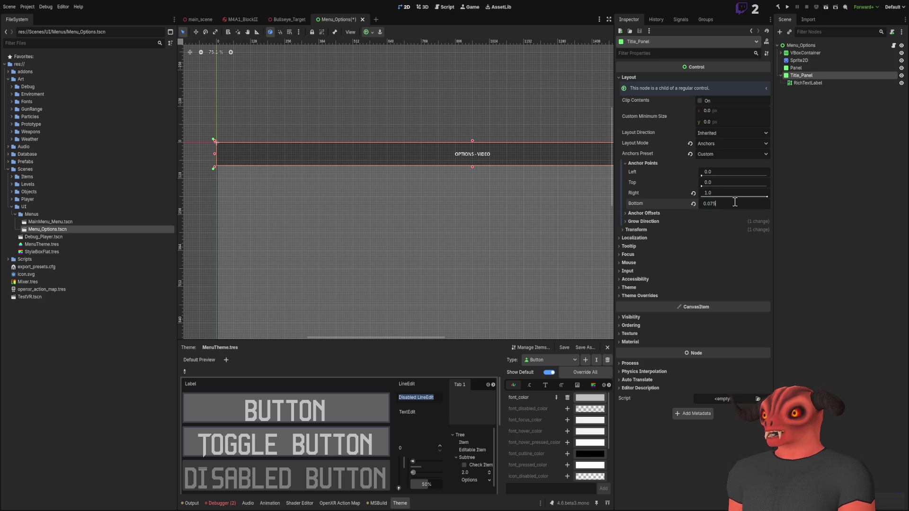
pyautogui.press('Return')
pyautogui.click(808, 83)
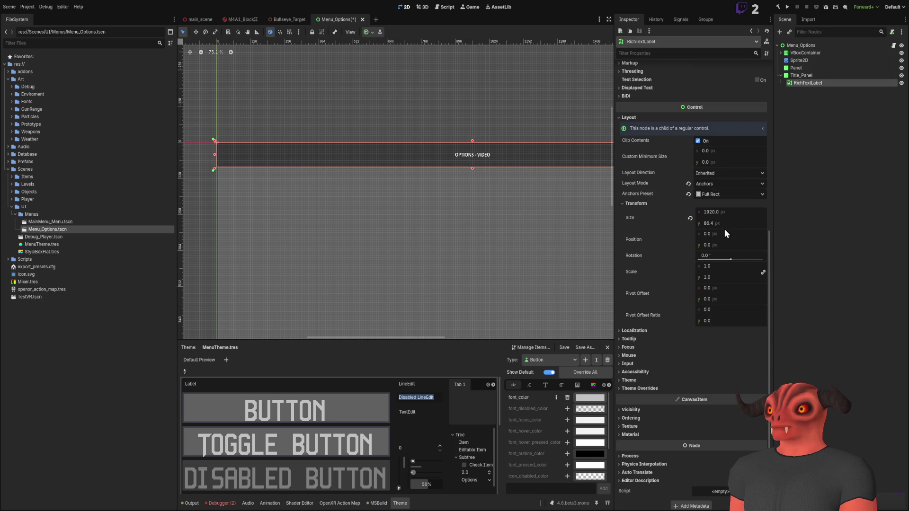
pyautogui.click(811, 75)
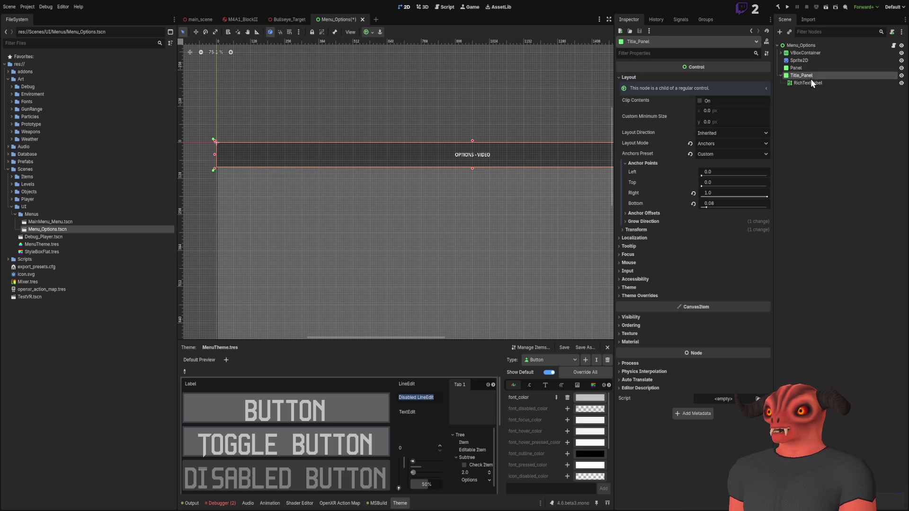
pyautogui.doubleClick(709, 203)
pyautogui.write('0.1')
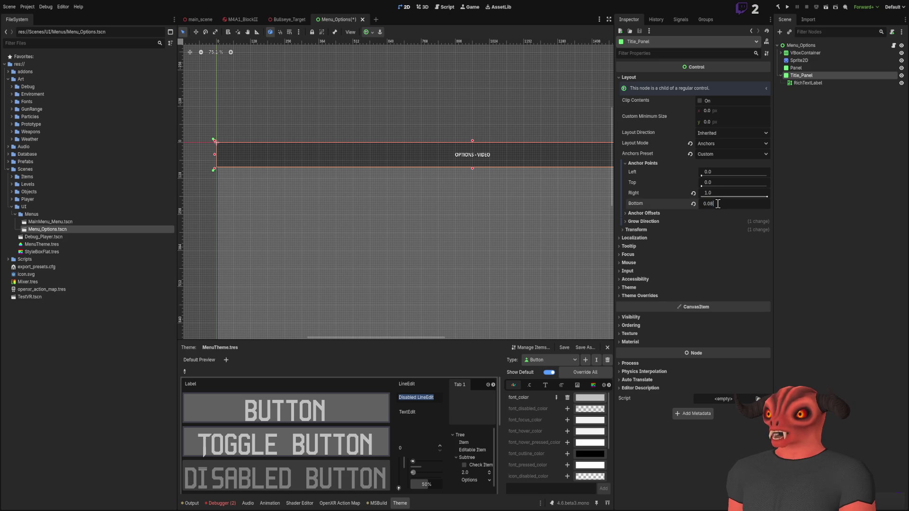
pyautogui.press('Return')
pyautogui.click(808, 83)
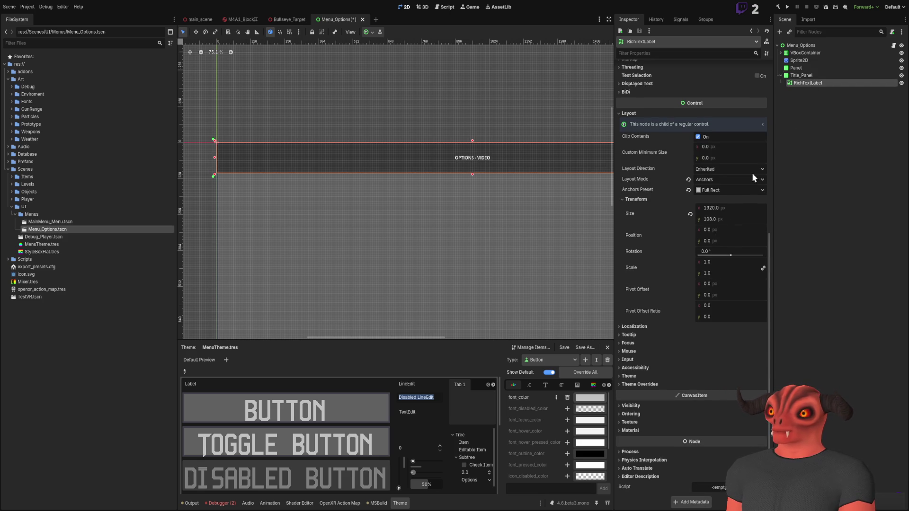
# Step: Review the RichTextLabel's transform against Title_Panel and collapse its transform details
pyautogui.scroll(-4, 524, 197)
pyautogui.scroll(3, 464, 157)
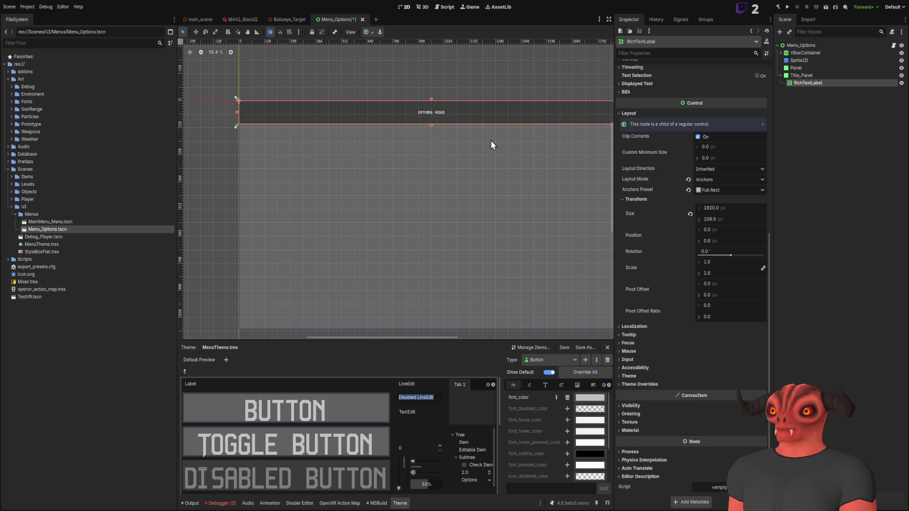
pyautogui.scroll(1, 608, 322)
pyautogui.scroll(-3, 538, 243)
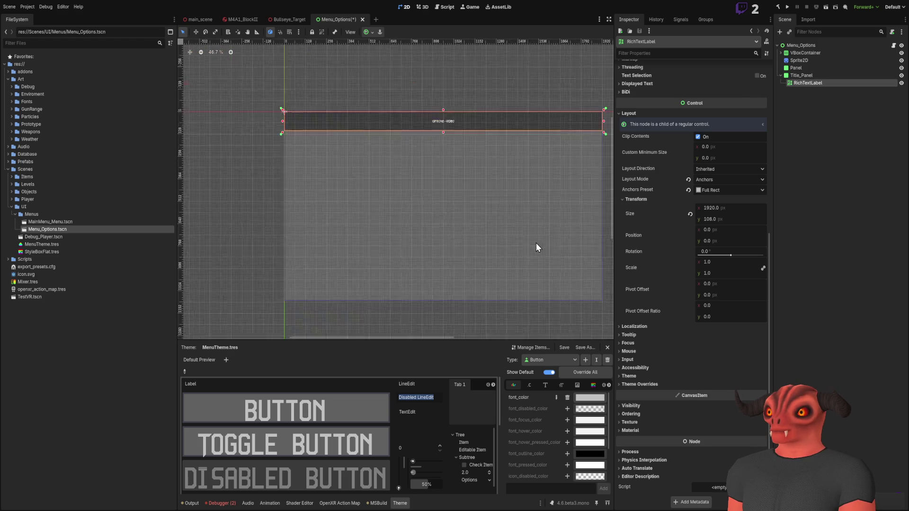
pyautogui.click(635, 200)
pyautogui.scroll(3, 547, 239)
pyautogui.click(801, 76)
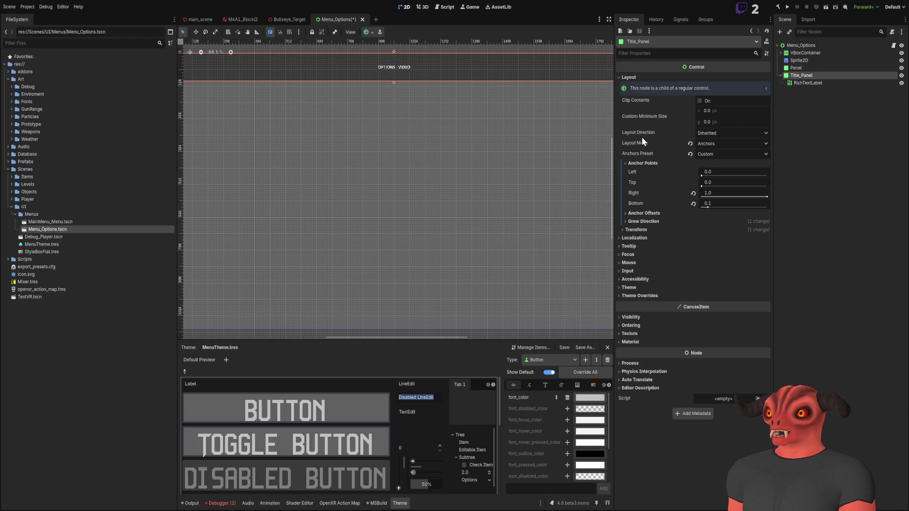
pyautogui.click(811, 83)
pyautogui.scroll(-1, 493, 236)
pyautogui.scroll(-2, 493, 237)
pyautogui.scroll(2, 410, 221)
pyautogui.scroll(5, 626, 259)
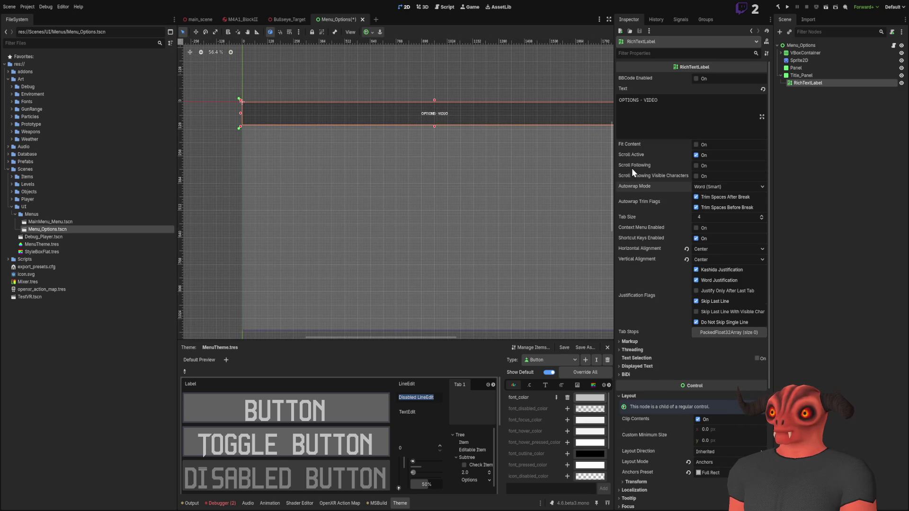
# Step: Turn off Scroll Active and turn on Fit Content for the title label
pyautogui.click(695, 155)
pyautogui.scroll(3, 439, 197)
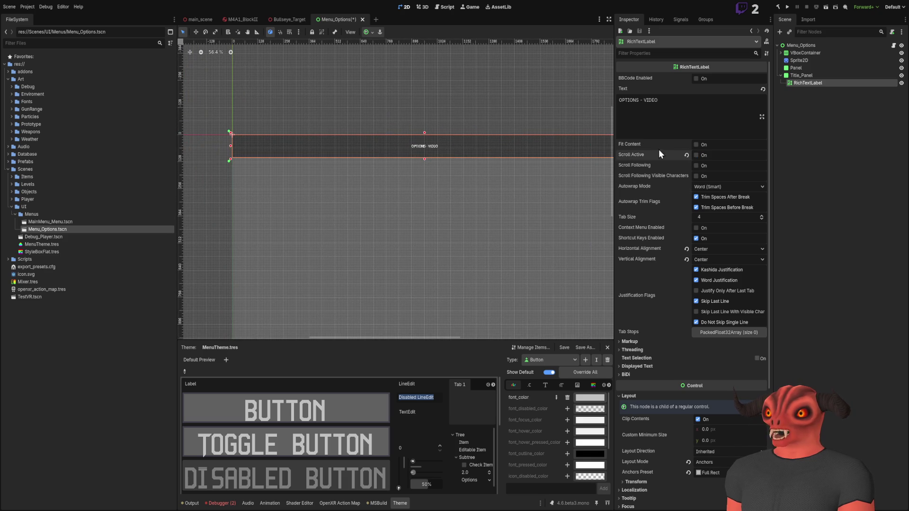
pyautogui.click(695, 145)
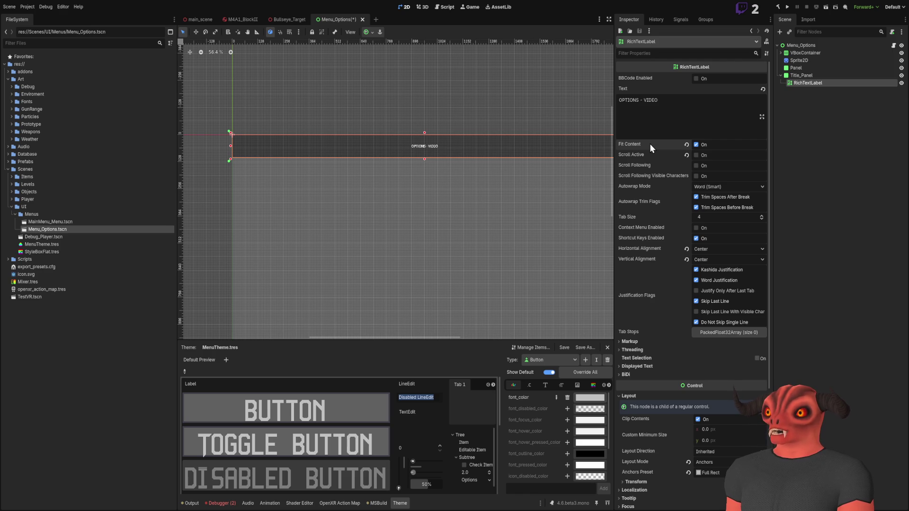
# Step: Browse Threading, Displayed Text and BiDi, enable BBCode, then undo the centred alignment
pyautogui.click(638, 348)
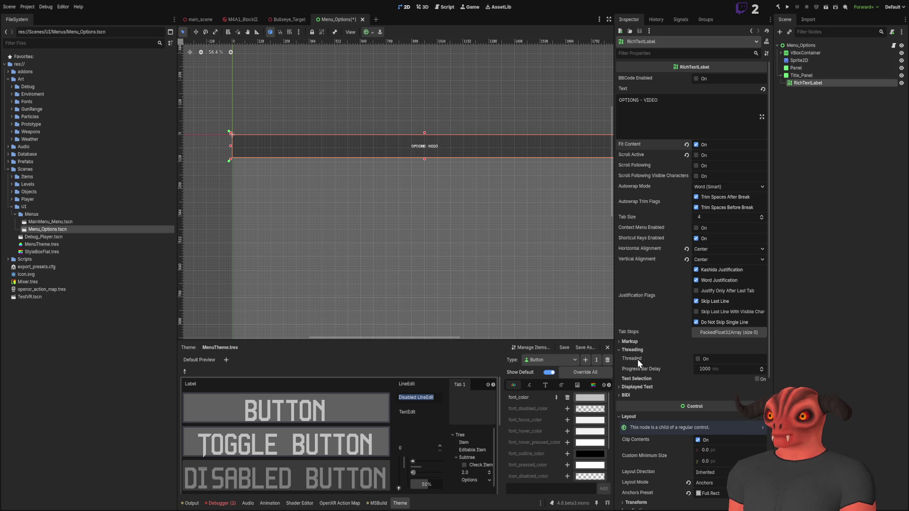
pyautogui.click(637, 351)
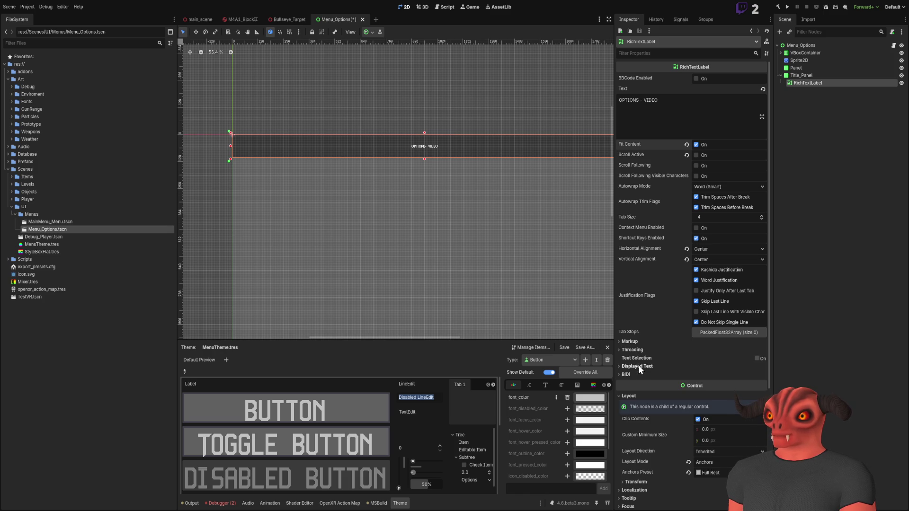
pyautogui.click(638, 367)
pyautogui.click(638, 367)
pyautogui.click(638, 375)
pyautogui.click(638, 375)
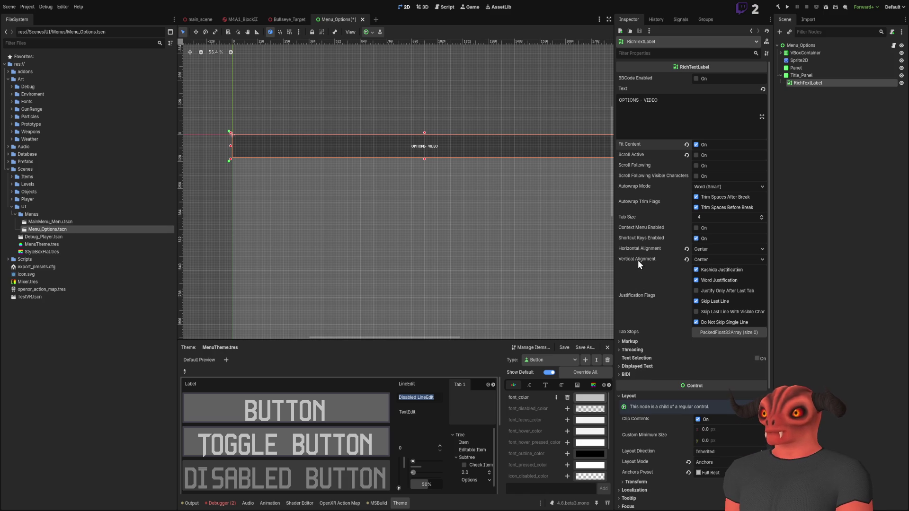
pyautogui.click(706, 78)
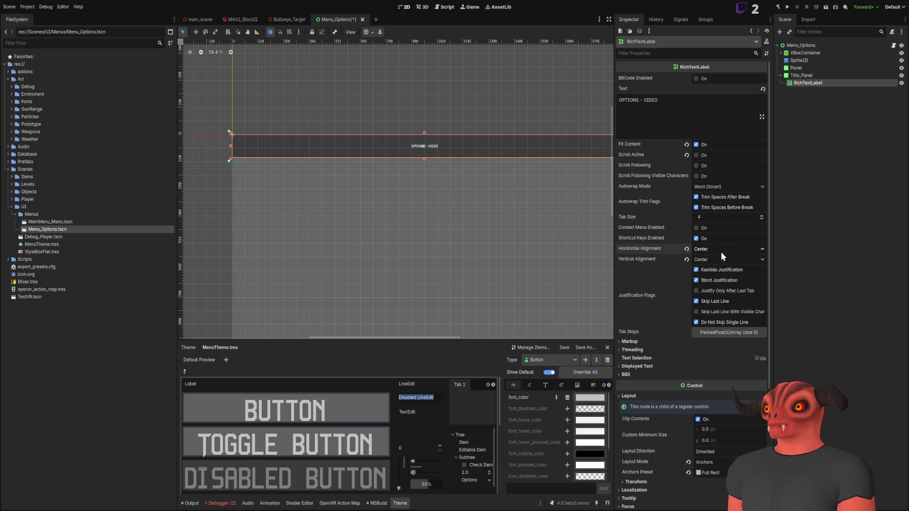
pyautogui.hotkey('ctrl', 'z')
pyautogui.scroll(3, 505, 260)
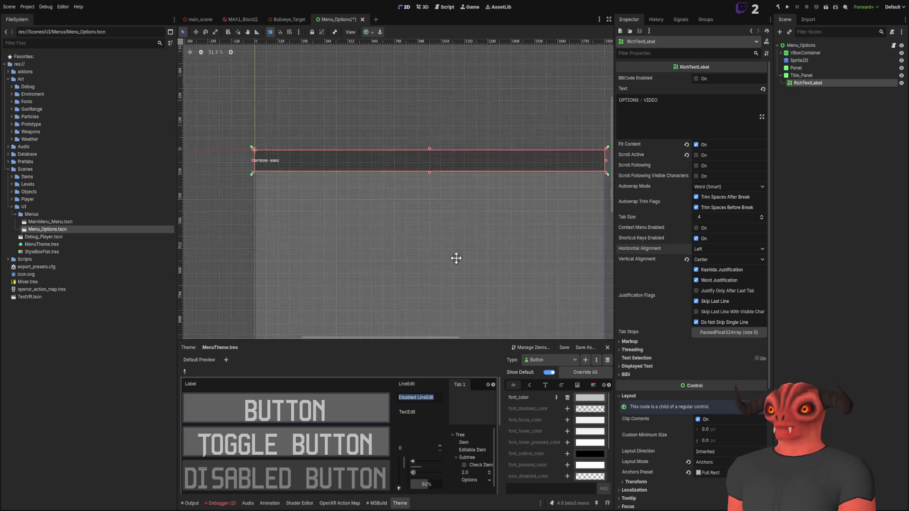
pyautogui.scroll(-6, 405, 261)
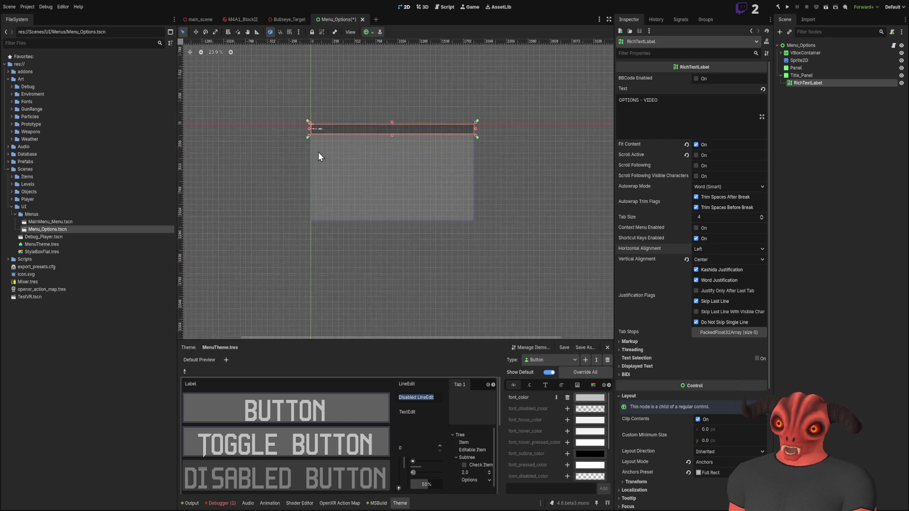
pyautogui.scroll(3, 341, 152)
pyautogui.scroll(3, 340, 157)
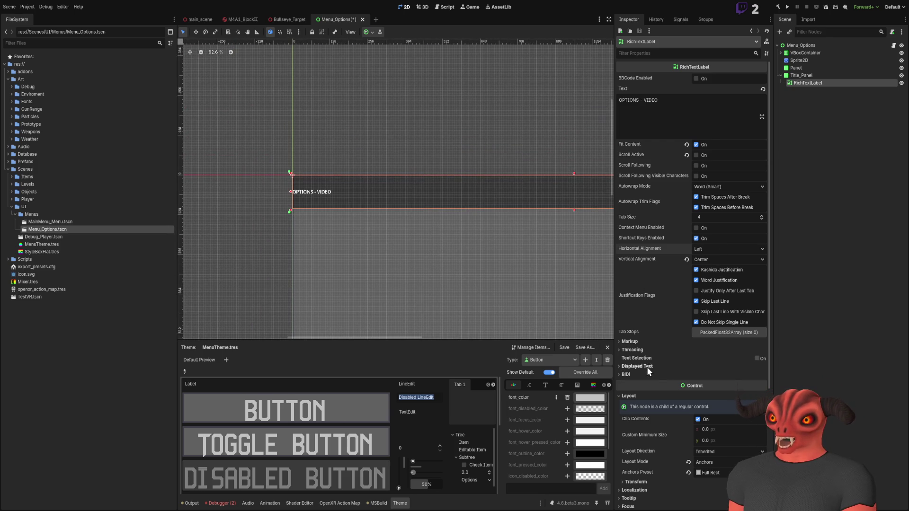
pyautogui.scroll(-5, 644, 331)
pyautogui.click(639, 202)
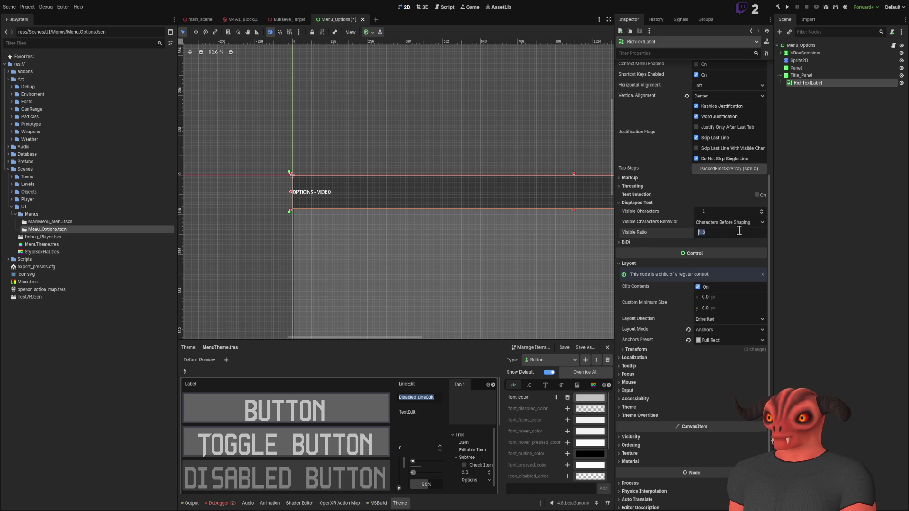
pyautogui.click(758, 240)
pyautogui.moveTo(759, 237)
pyautogui.mouseDown()
pyautogui.moveTo(697, 237)
pyautogui.moveTo(763, 236)
pyautogui.mouseUp()
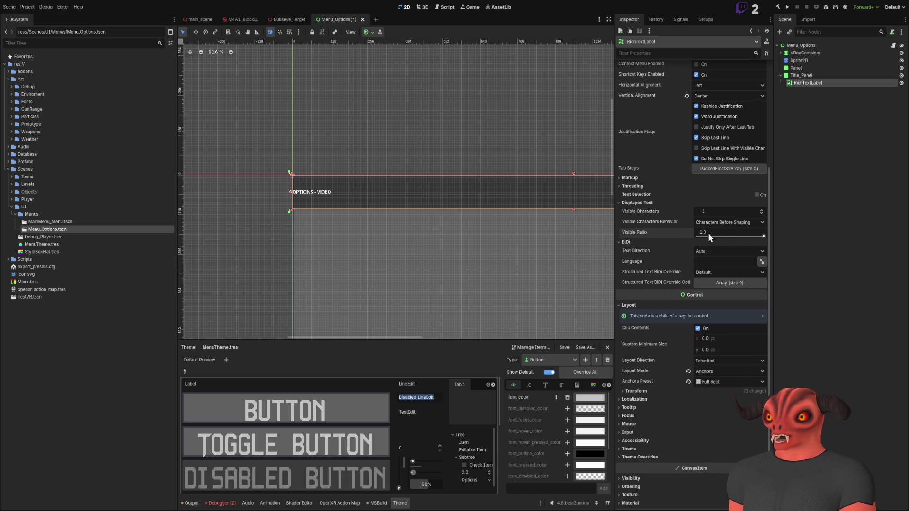
pyautogui.click(629, 203)
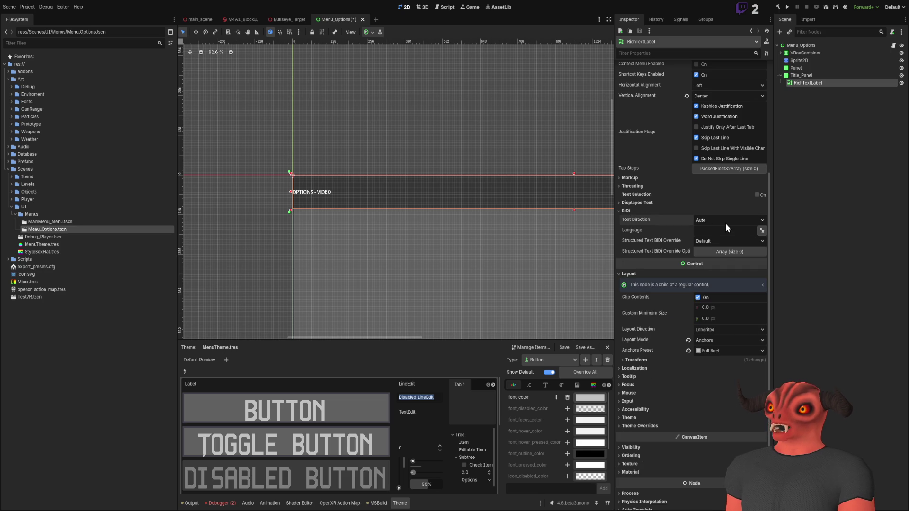
pyautogui.click(720, 250)
pyautogui.hscroll(10, 553, 206)
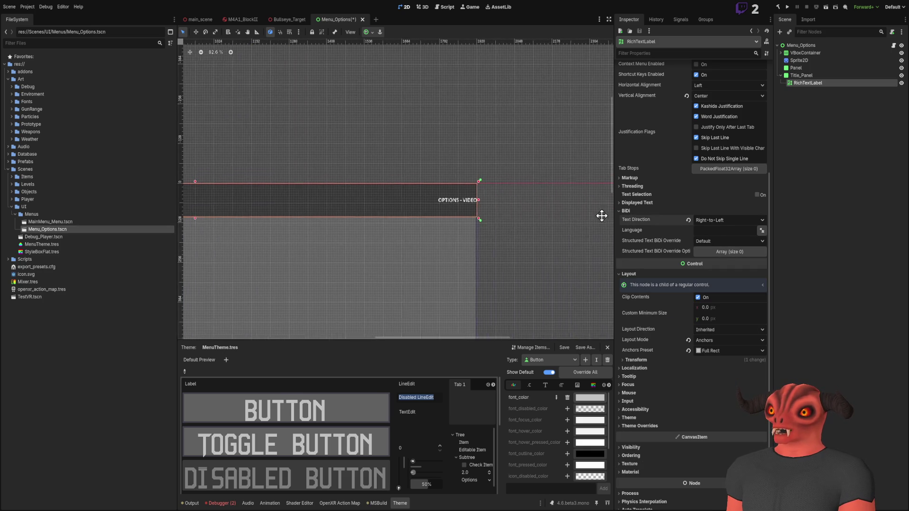
pyautogui.hotkey('ctrl', 'z')
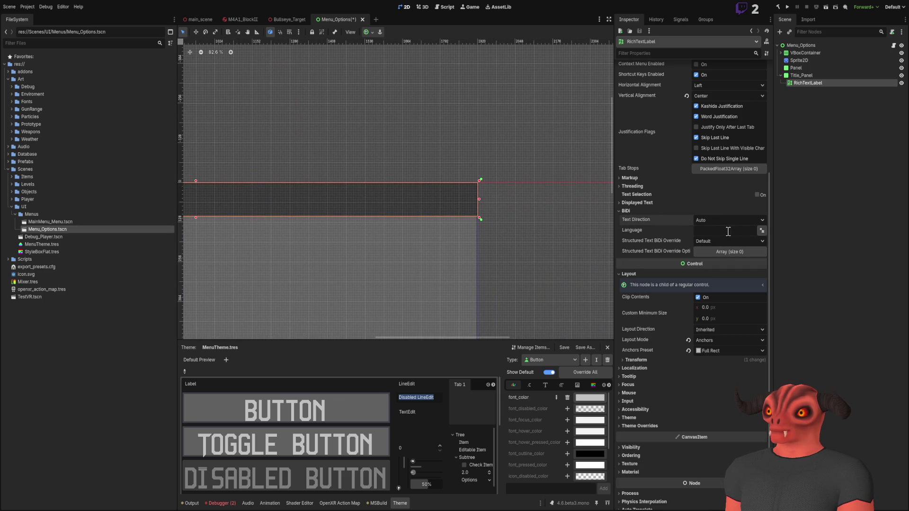
pyautogui.hscroll(-10, 519, 205)
pyautogui.hscroll(-5, 409, 221)
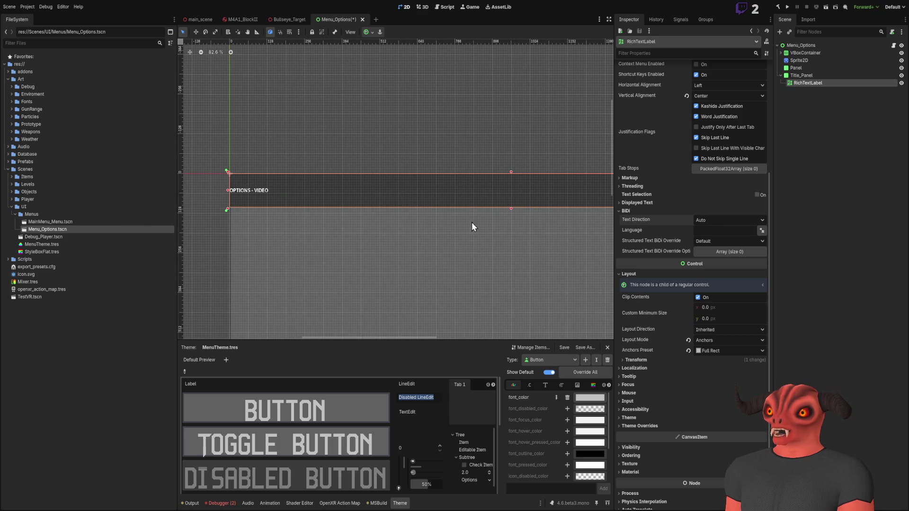
pyautogui.scroll(5, 379, 228)
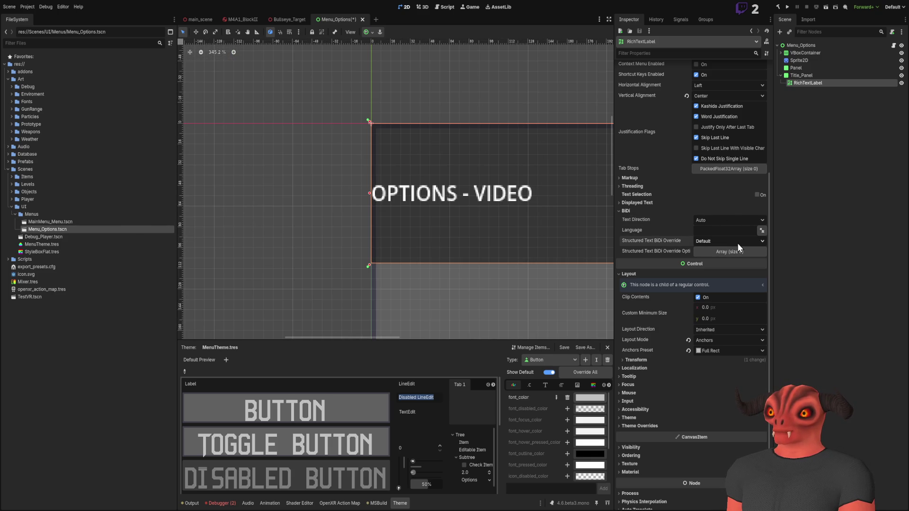
pyautogui.click(629, 211)
pyautogui.click(632, 186)
# Step: Collapse Threading and check the title label's size and position settings
pyautogui.click(632, 184)
pyautogui.scroll(-2, 403, 263)
pyautogui.scroll(-5, 403, 257)
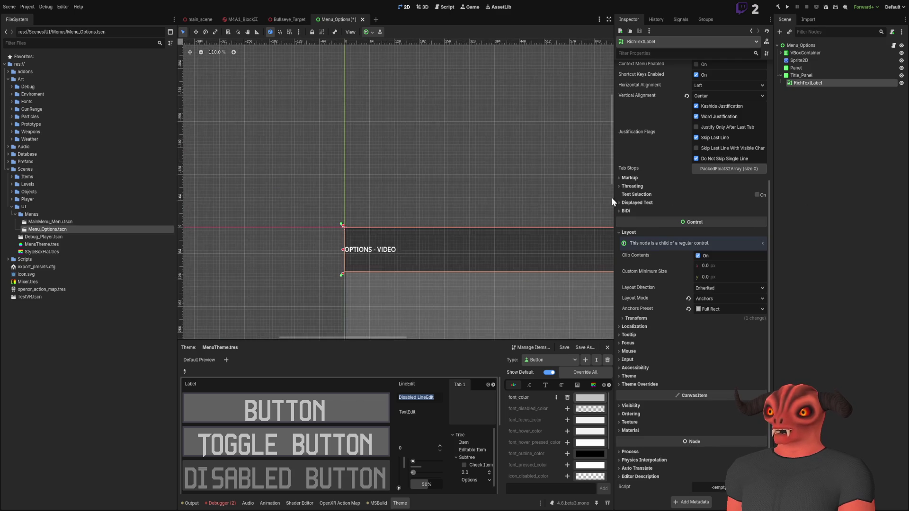
pyautogui.scroll(3, 545, 204)
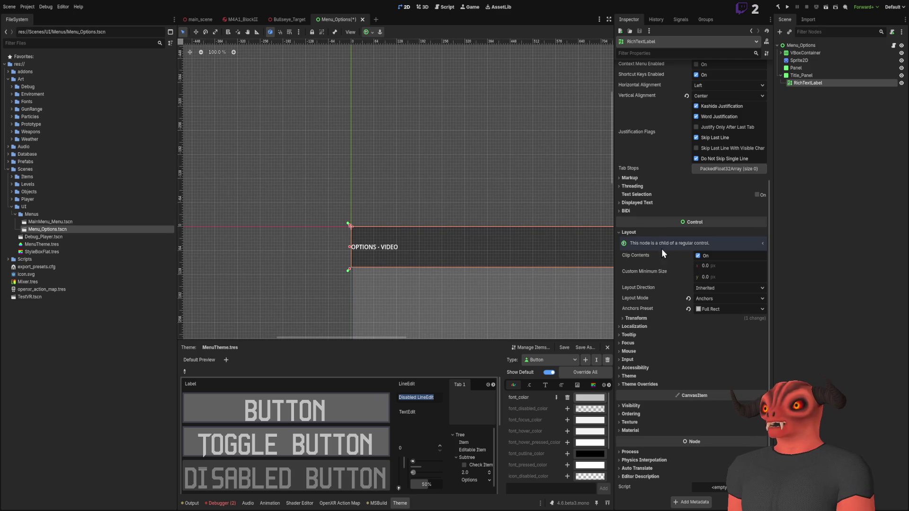
pyautogui.hscroll(1, 468, 253)
pyautogui.scroll(-5, 469, 253)
pyautogui.hscroll(5, 468, 252)
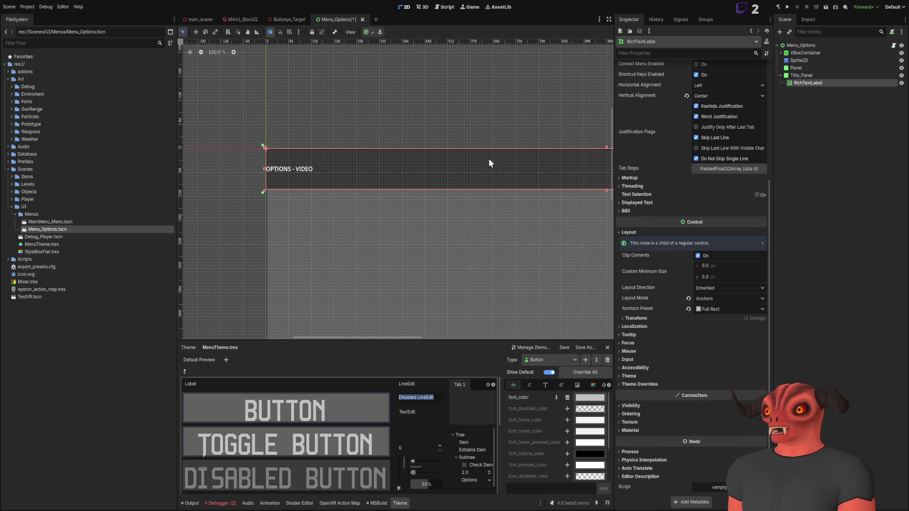
pyautogui.click(638, 320)
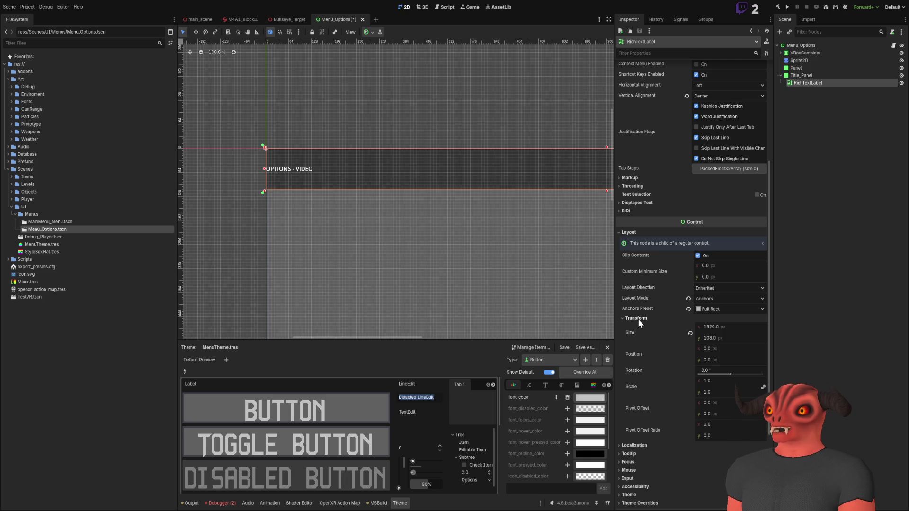
pyautogui.click(638, 319)
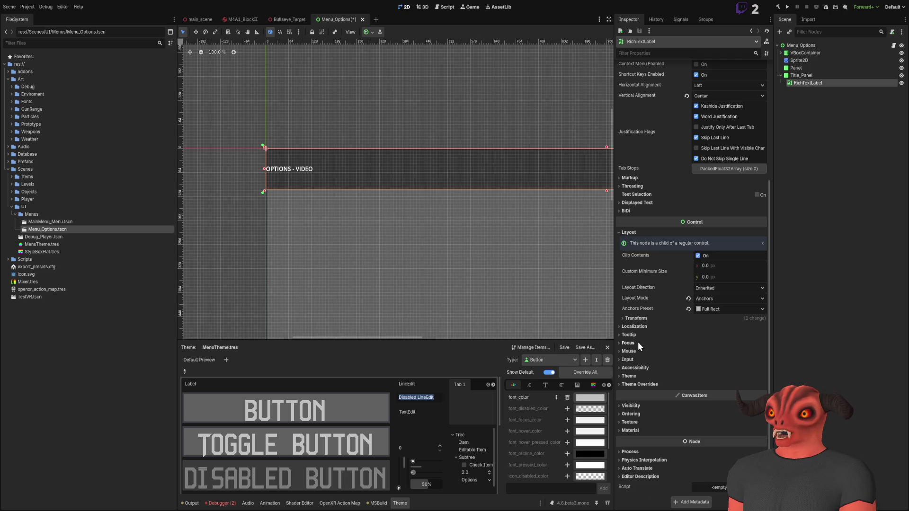
# Step: Assign MenuTheme.tres as the label's theme and try font sizes between 61 and 65
pyautogui.click(631, 376)
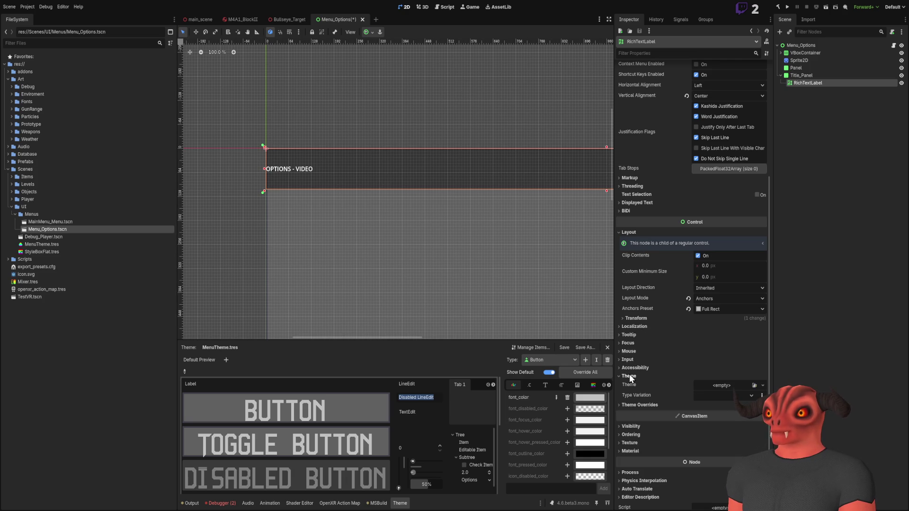
pyautogui.click(754, 385)
pyautogui.moveTo(428, 268)
pyautogui.mouseDown()
pyautogui.moveTo(505, 266)
pyautogui.moveTo(502, 246)
pyautogui.mouseUp()
pyautogui.click(549, 384)
pyautogui.click(557, 385)
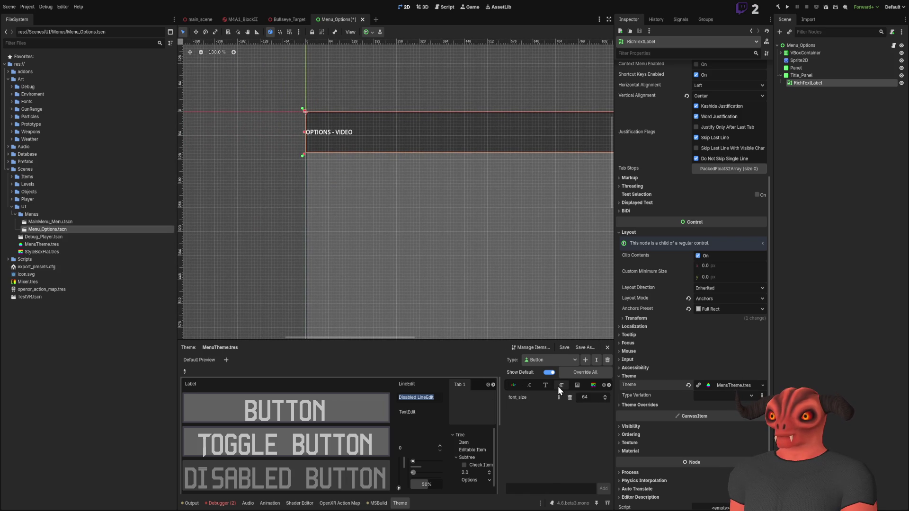
pyautogui.click(606, 395)
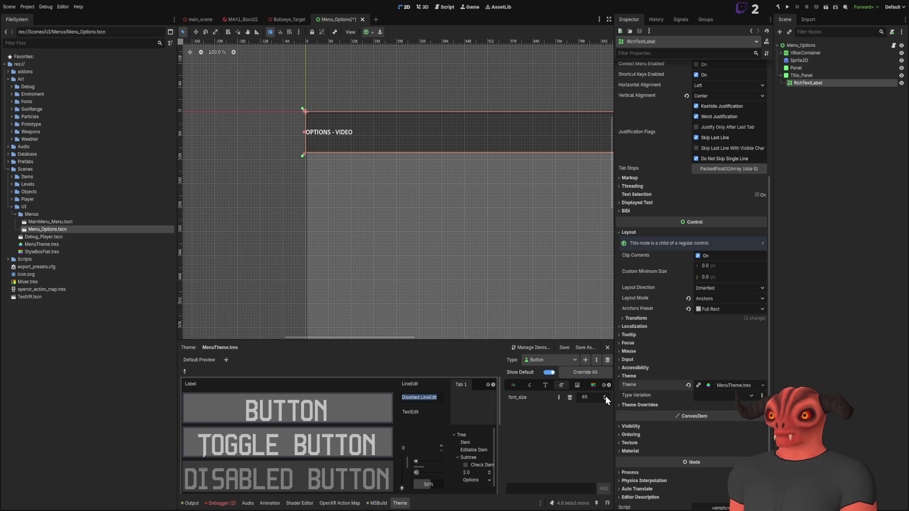
pyautogui.click(606, 396)
pyautogui.click(604, 399)
pyautogui.click(603, 399)
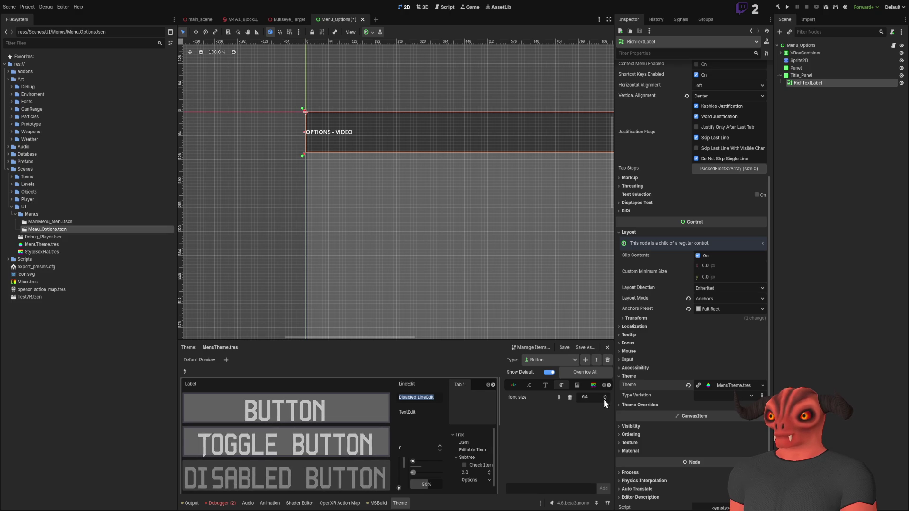
pyautogui.click(604, 399)
pyautogui.click(604, 399)
pyautogui.click(604, 400)
pyautogui.click(604, 396)
pyautogui.click(604, 396)
pyautogui.click(604, 396)
# Step: Return the theme editor to colours and adjust the title's visible characters under Displayed Text
pyautogui.click(514, 385)
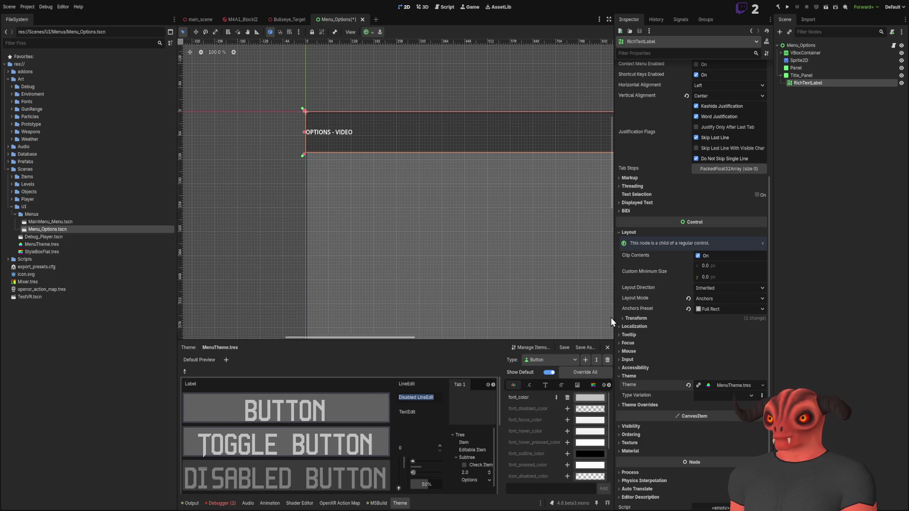
pyautogui.scroll(5, 633, 231)
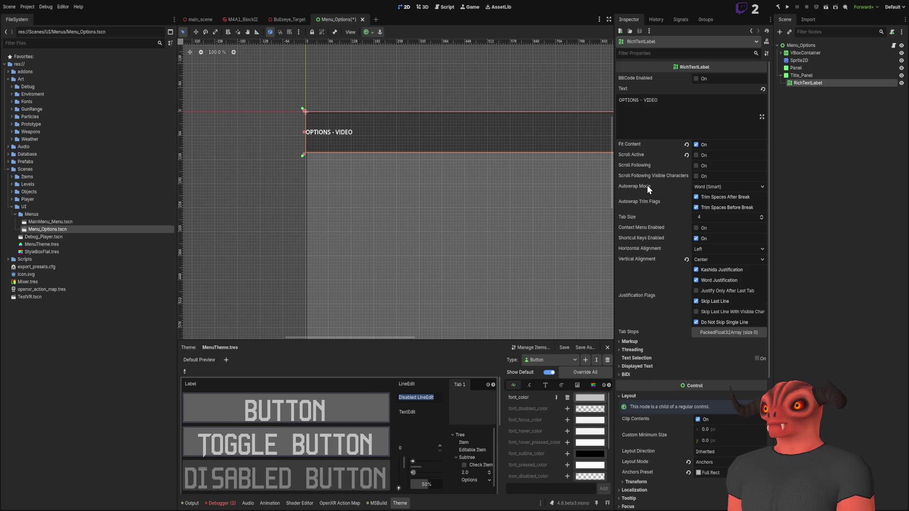
pyautogui.click(639, 367)
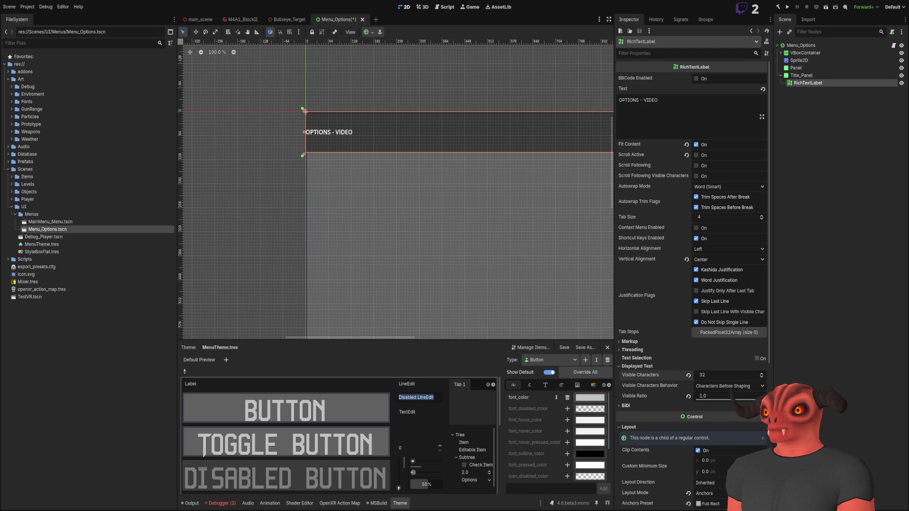
pyautogui.moveTo(729, 375)
pyautogui.mouseDown()
pyautogui.moveTo(710, 375)
pyautogui.moveTo(743, 375)
pyautogui.moveTo(717, 376)
pyautogui.mouseUp()
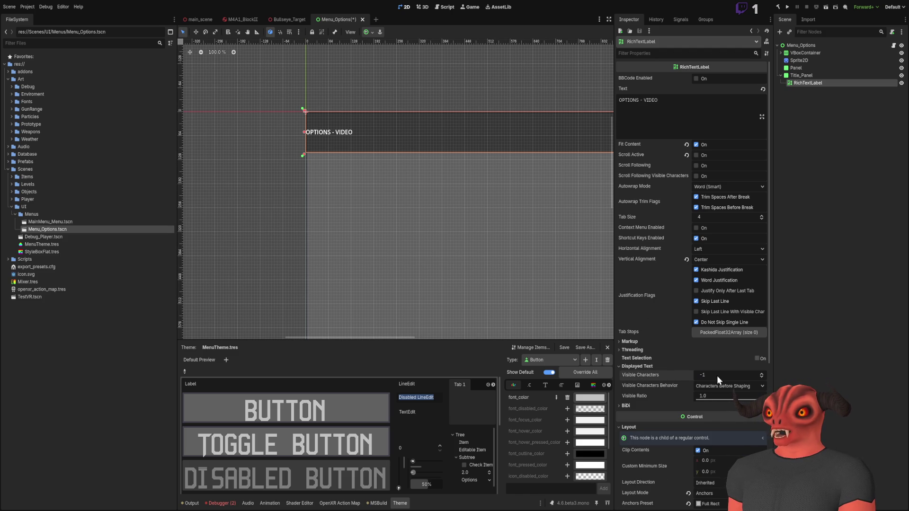
pyautogui.click(648, 366)
pyautogui.click(757, 358)
pyautogui.click(757, 358)
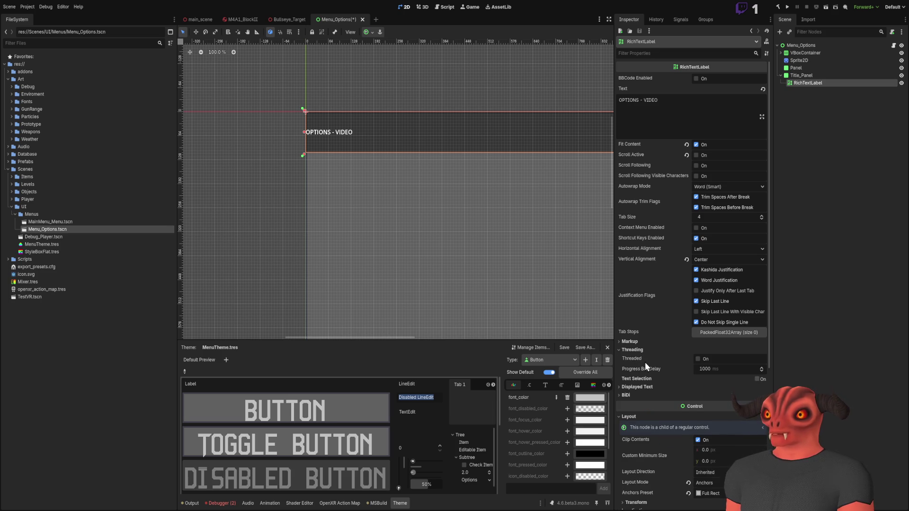
pyautogui.click(628, 341)
pyautogui.click(629, 342)
pyautogui.scroll(3, 414, 309)
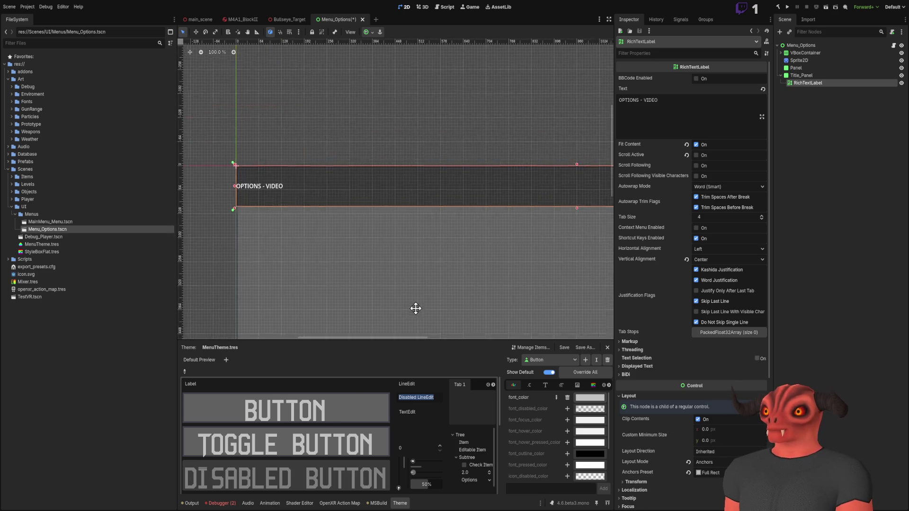
pyautogui.hscroll(-5, 414, 309)
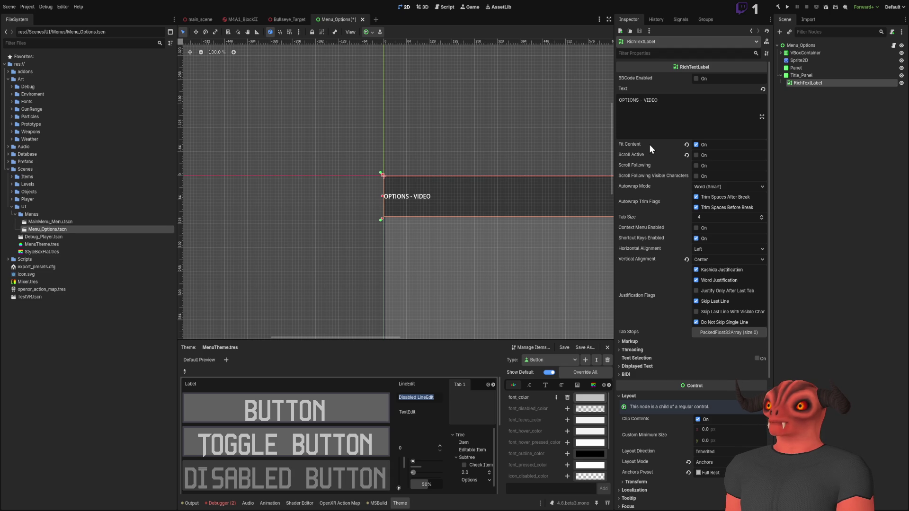
pyautogui.click(631, 154)
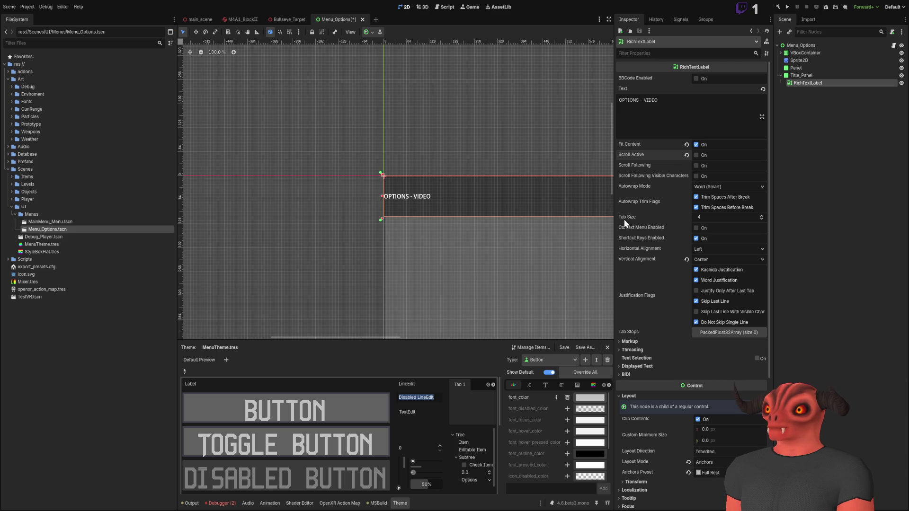
pyautogui.moveTo(722, 217); pyautogui.dragTo(742, 217)
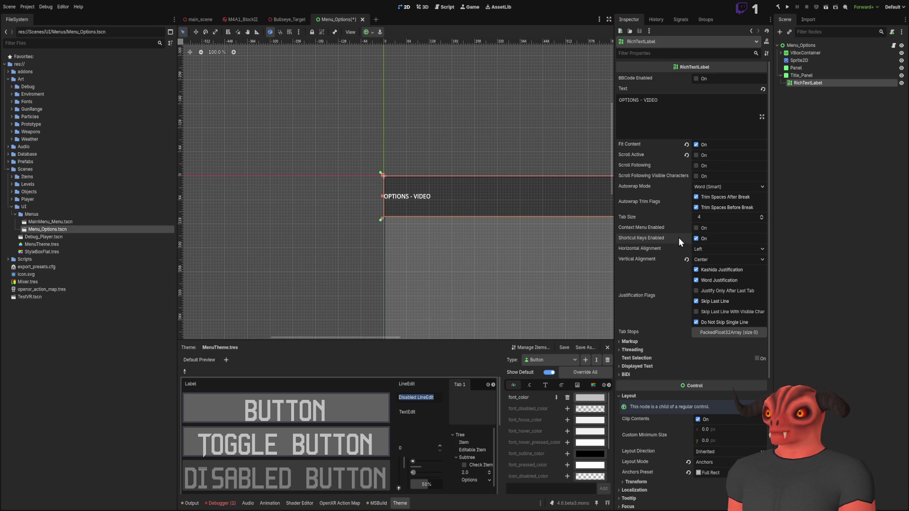
pyautogui.moveTo(497, 247); pyautogui.dragTo(378, 207)
pyautogui.scroll(-1, 665, 223)
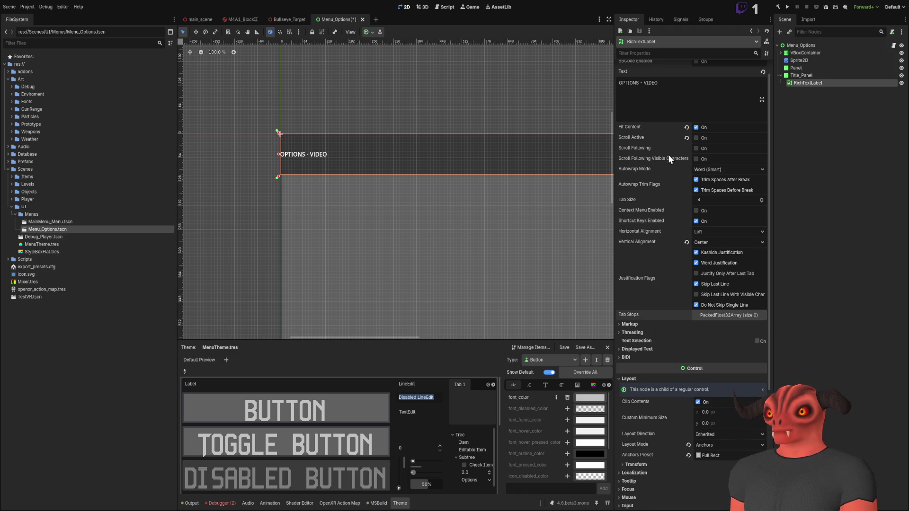
pyautogui.scroll(2, 669, 154)
pyautogui.scroll(-5, 668, 152)
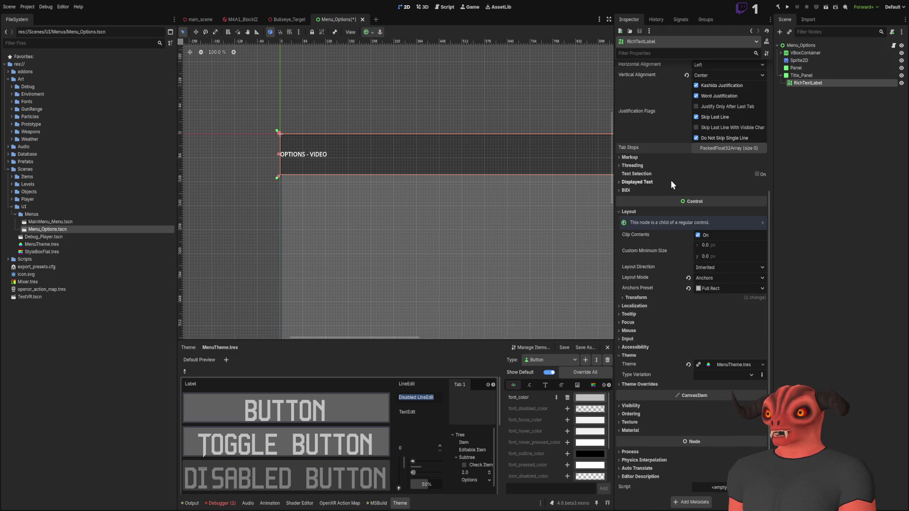
pyautogui.scroll(2, 482, 206)
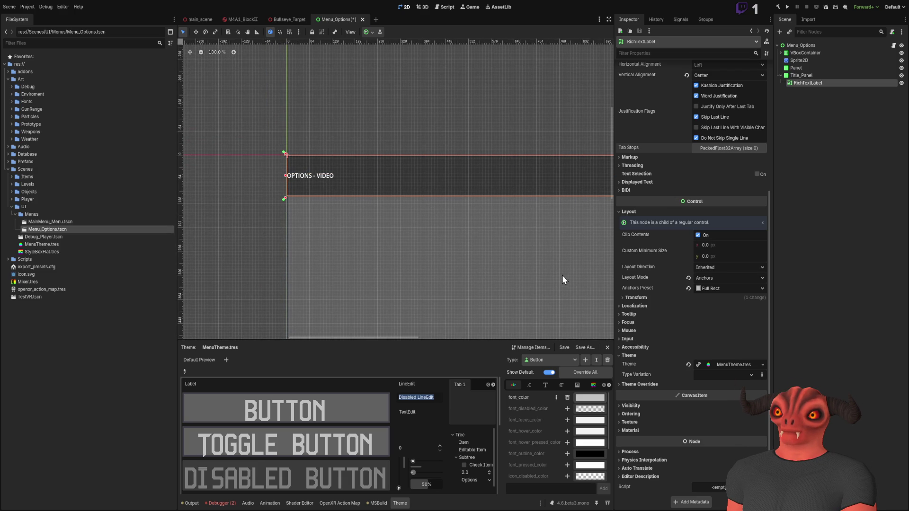
# Step: Collapse the label's Focus, Input and Theme groups and expand Theme Overrides > Font Sizes
pyautogui.click(632, 323)
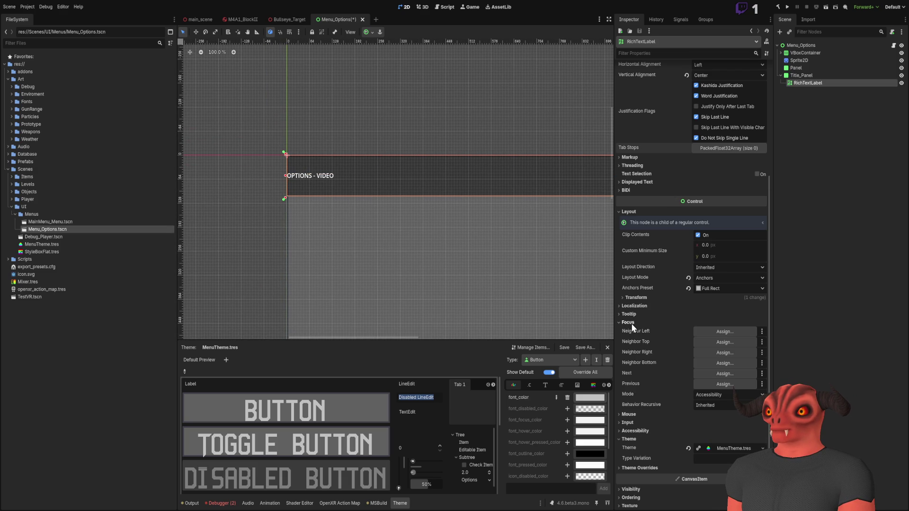
pyautogui.click(631, 323)
pyautogui.click(632, 339)
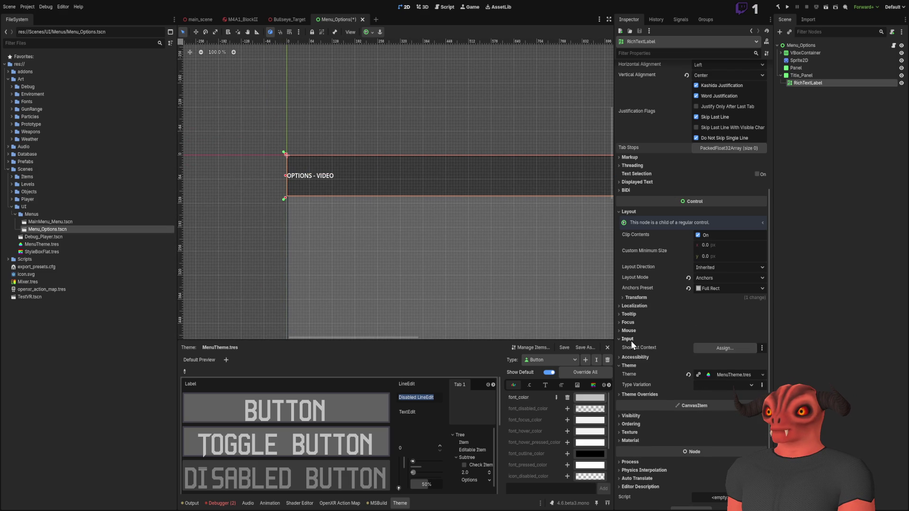
pyautogui.click(631, 340)
pyautogui.click(629, 356)
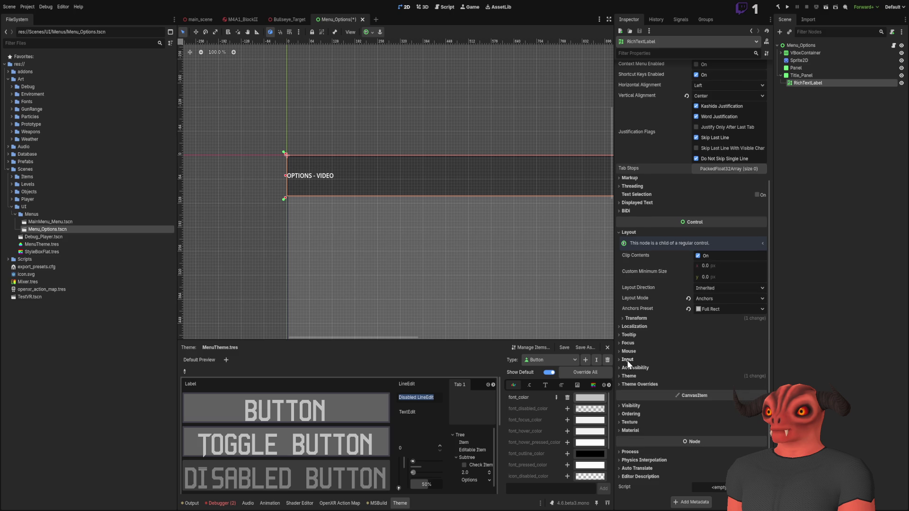
pyautogui.click(625, 374)
pyautogui.click(625, 374)
pyautogui.click(629, 385)
pyautogui.click(629, 417)
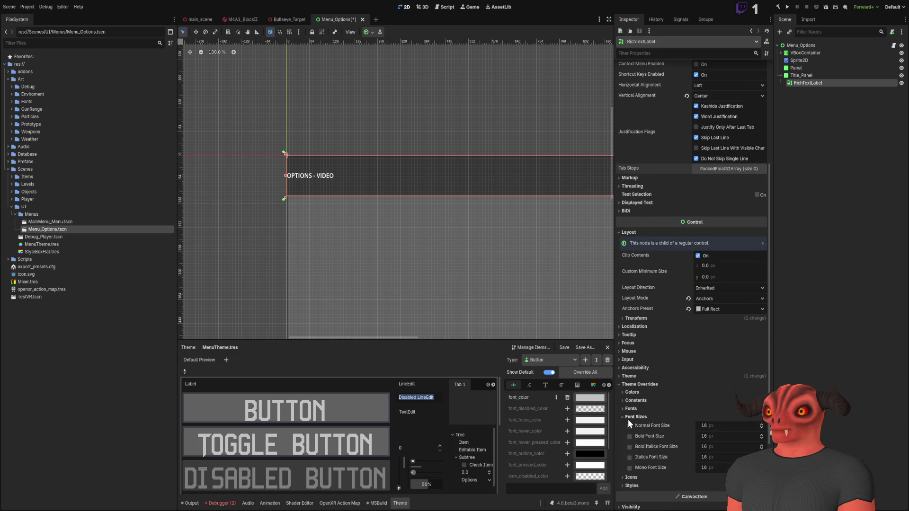
pyautogui.scroll(-2, 628, 419)
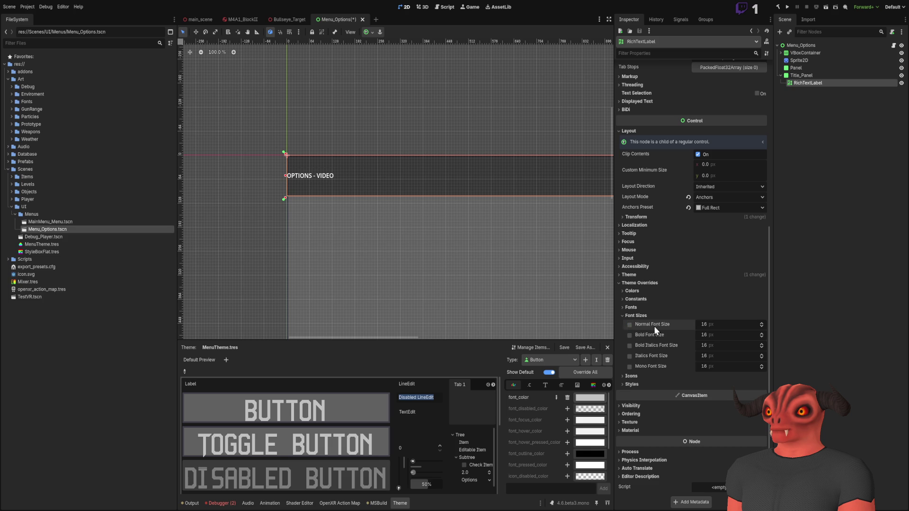
# Step: Enable the Normal Font Size override and set it to 80
pyautogui.click(629, 325)
pyautogui.moveTo(714, 326)
pyautogui.mouseDown()
pyautogui.moveTo(762, 325)
pyautogui.moveTo(710, 326)
pyautogui.mouseUp()
pyautogui.click(636, 316)
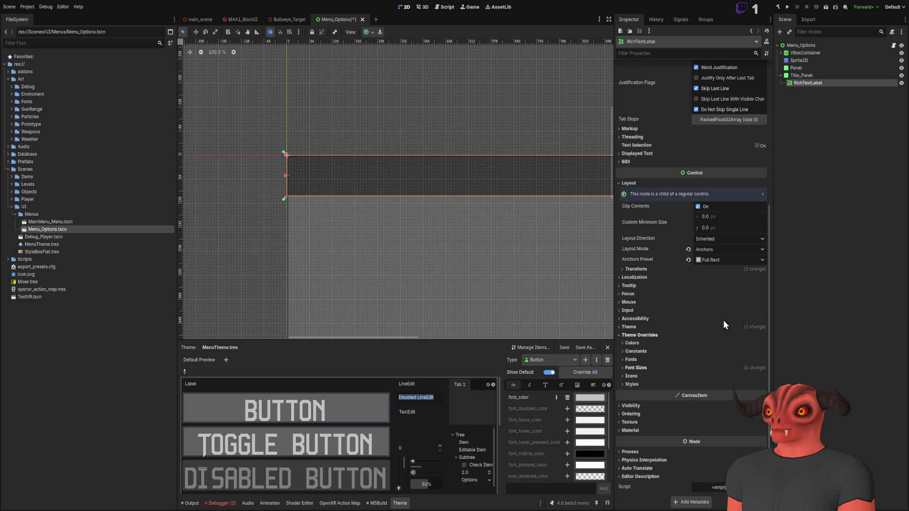
pyautogui.click(638, 370)
pyautogui.click(636, 371)
pyautogui.click(639, 369)
pyautogui.click(641, 369)
pyautogui.click(636, 368)
pyautogui.moveTo(713, 375); pyautogui.dragTo(757, 375)
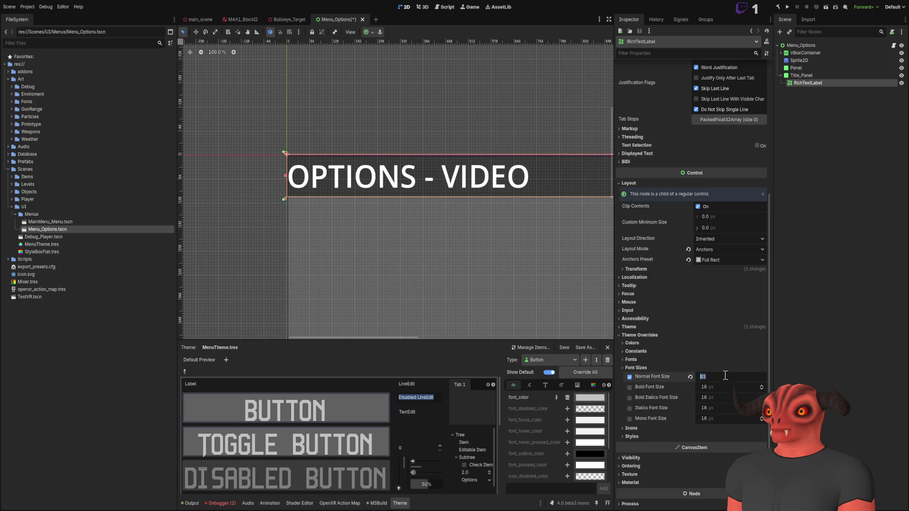
pyautogui.write('0')
pyautogui.press('Return')
# Step: Check the title bar, undoing an accidental drop to 2 px to restore 80 px
pyautogui.scroll(-5, 327, 265)
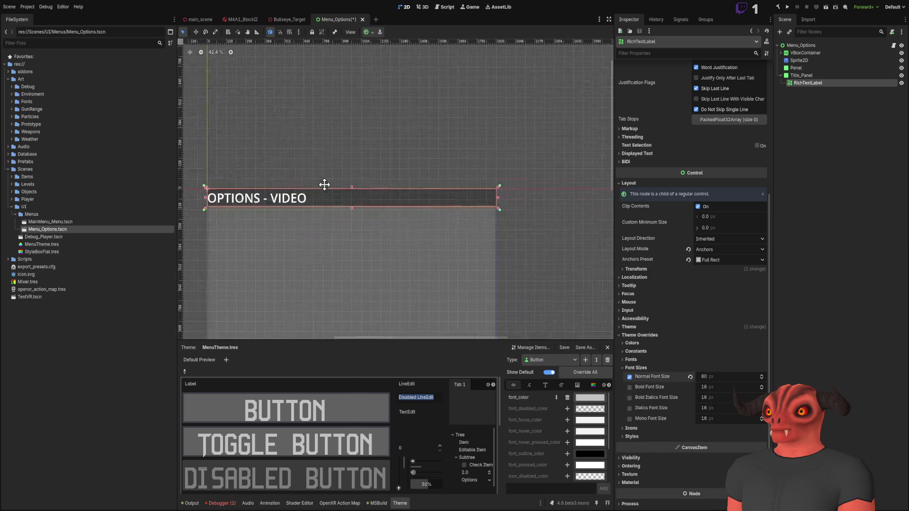
pyautogui.moveTo(321, 187); pyautogui.dragTo(380, 188)
pyautogui.moveTo(720, 375); pyautogui.dragTo(696, 375)
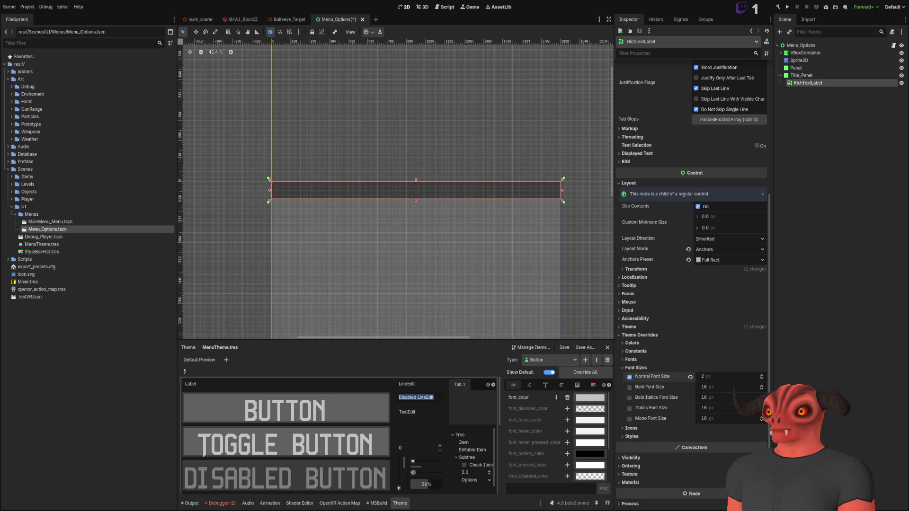
pyautogui.hotkey('ctrl', 'z')
pyautogui.scroll(7, 314, 191)
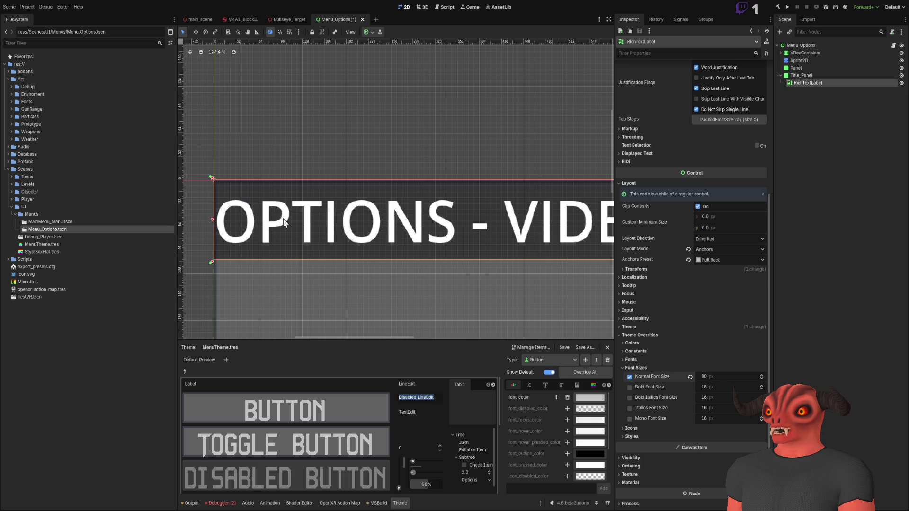
pyautogui.scroll(-8, 349, 189)
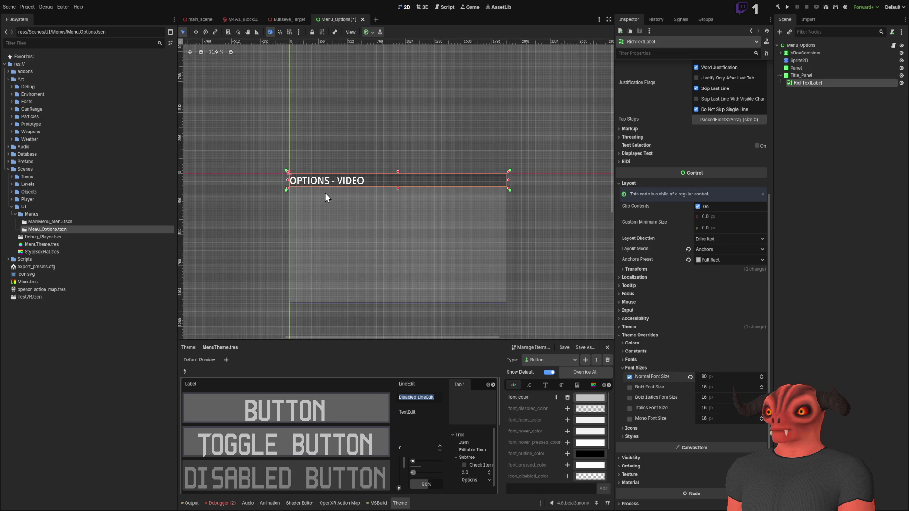
pyautogui.scroll(5, 369, 215)
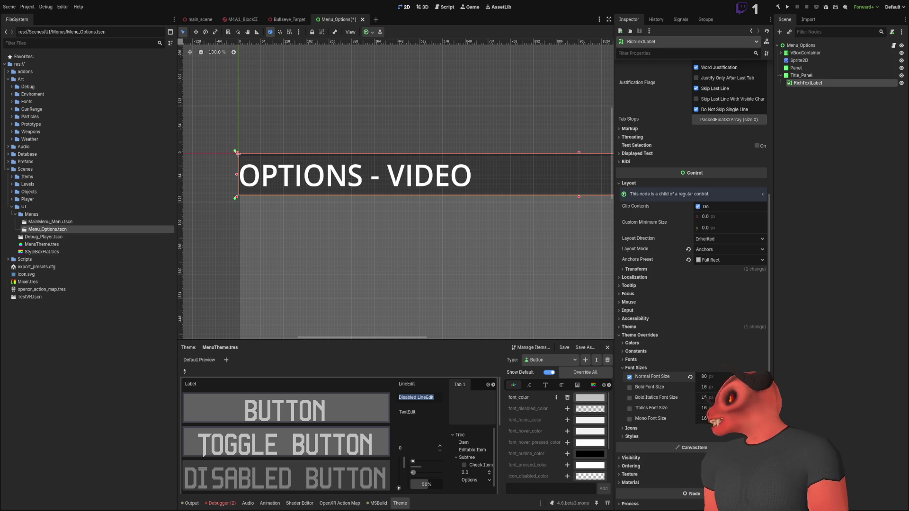
# Step: Deselect the title label and select the background Panel node in the Scene dock
pyautogui.hscroll(1, 307, 222)
pyautogui.scroll(-4, 355, 213)
pyautogui.scroll(5, 356, 218)
pyautogui.scroll(-3, 473, 219)
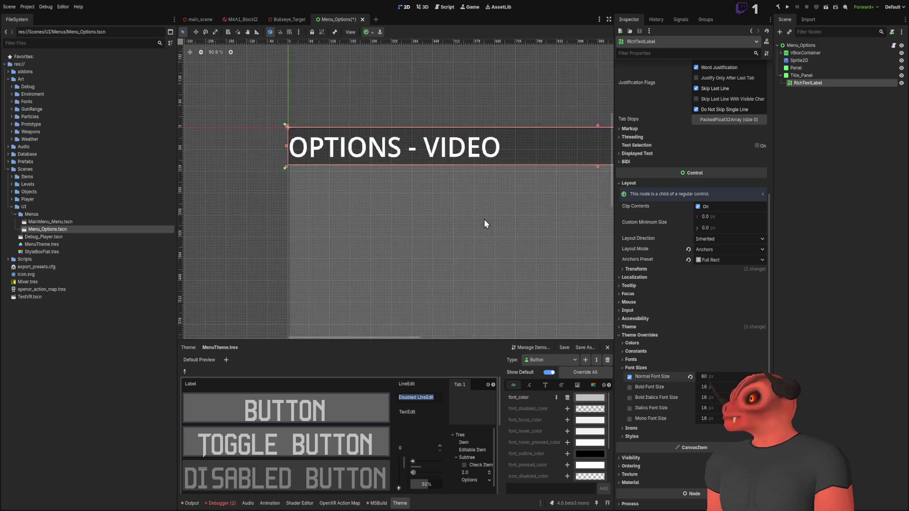
pyautogui.scroll(-2, 484, 219)
pyautogui.scroll(5, 452, 241)
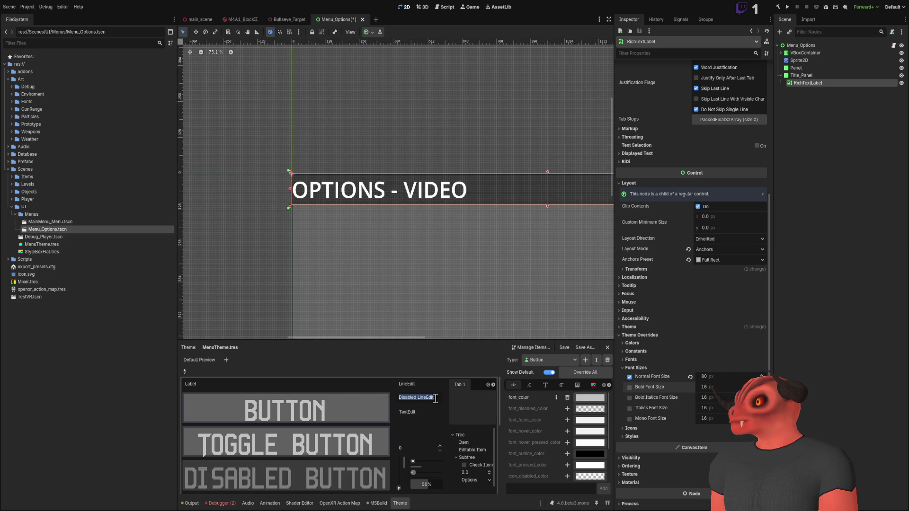
pyautogui.scroll(-7, 448, 251)
pyautogui.click(354, 136)
pyautogui.scroll(4, 369, 188)
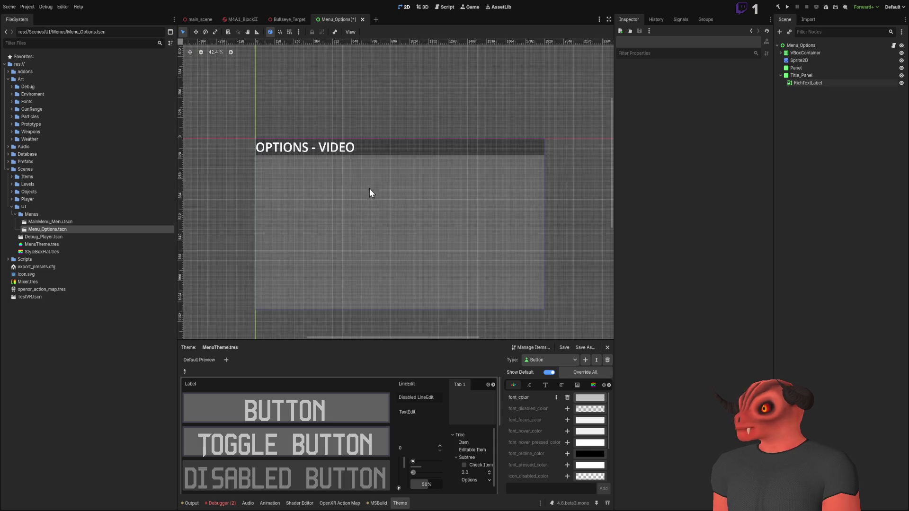
pyautogui.scroll(-2, 374, 161)
pyautogui.click(800, 77)
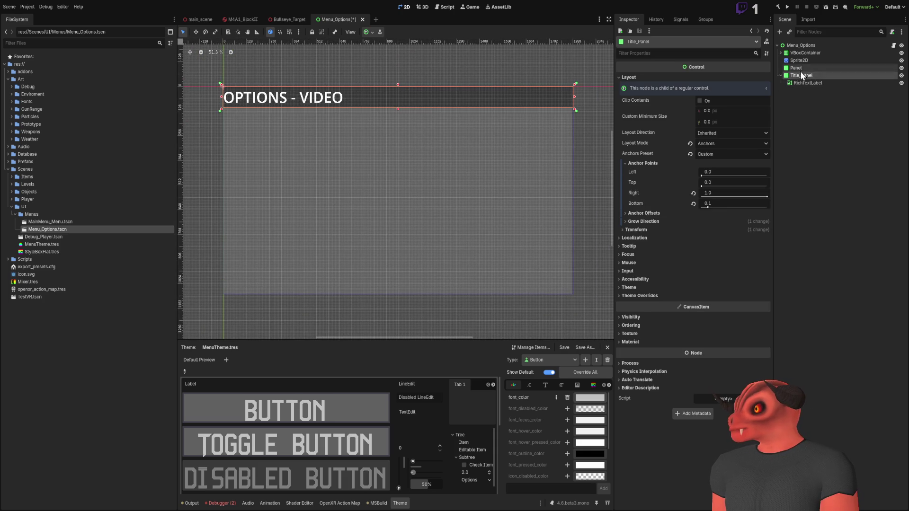
pyautogui.click(802, 68)
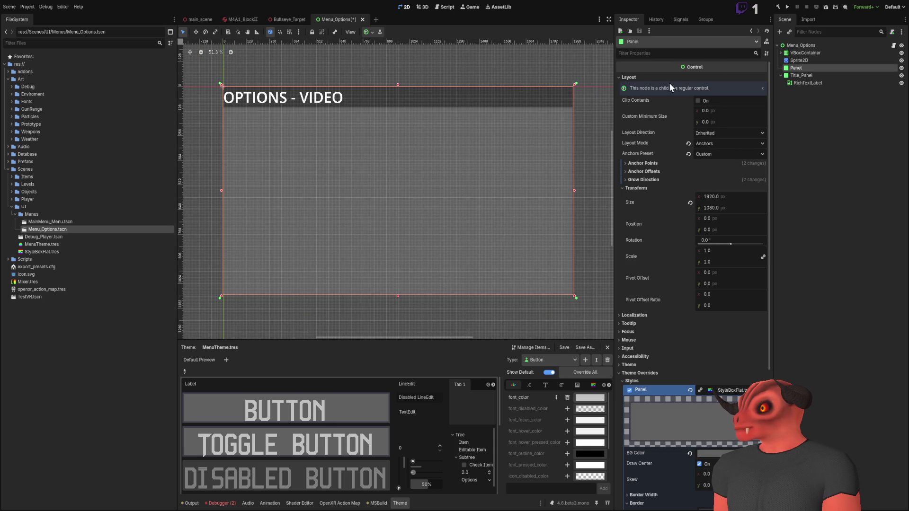
# Step: Toggle the Panel's visibility off and on twice, then collapse its style box and theme overrides
pyautogui.click(902, 68)
pyautogui.click(902, 68)
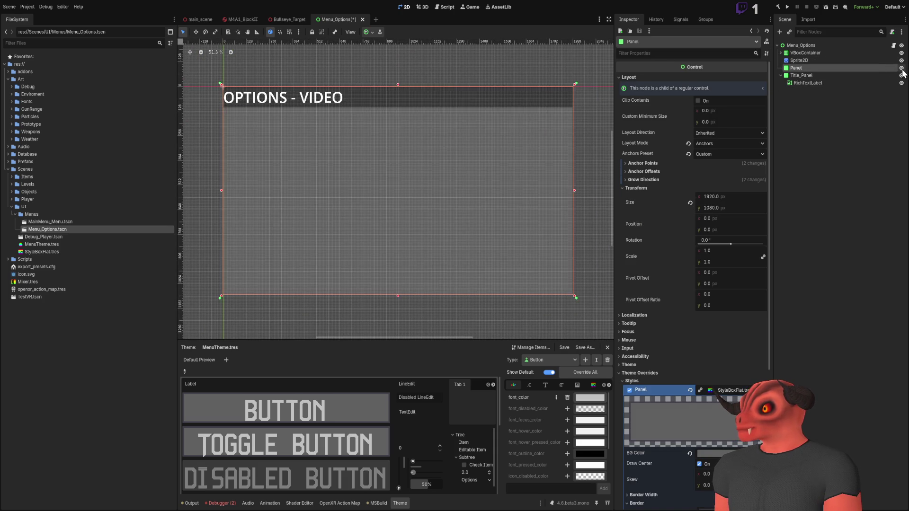
pyautogui.click(901, 68)
pyautogui.click(901, 68)
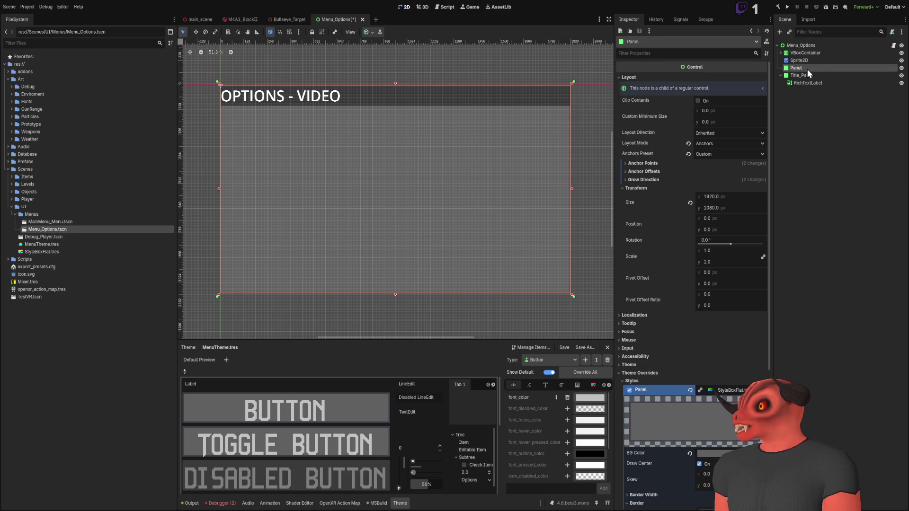
pyautogui.click(708, 391)
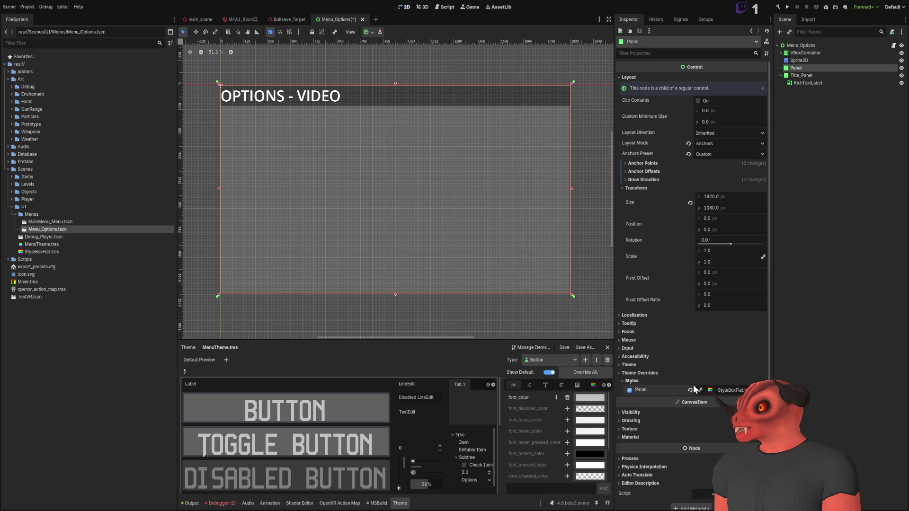
pyautogui.click(642, 372)
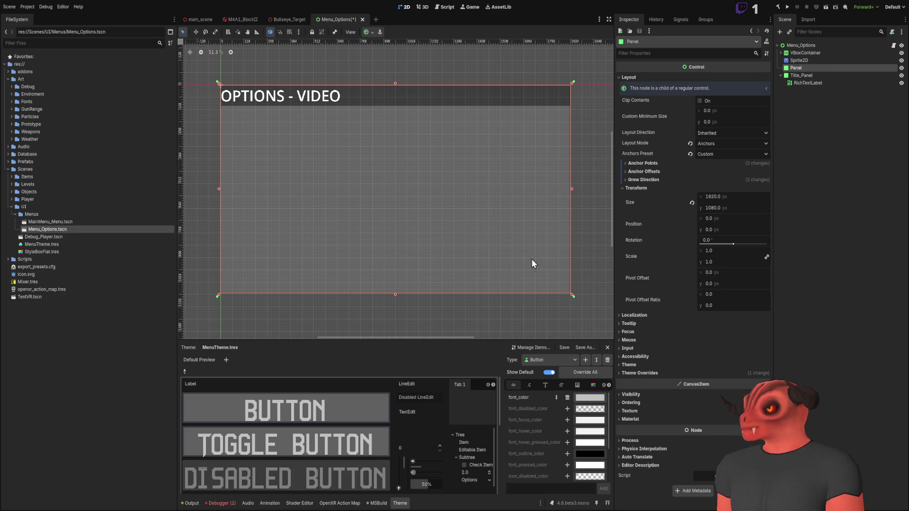
# Step: Inspect the Panel's StyleBoxFlat style override while viewing the whole Options panel
pyautogui.click(639, 374)
pyautogui.click(640, 379)
pyautogui.click(740, 389)
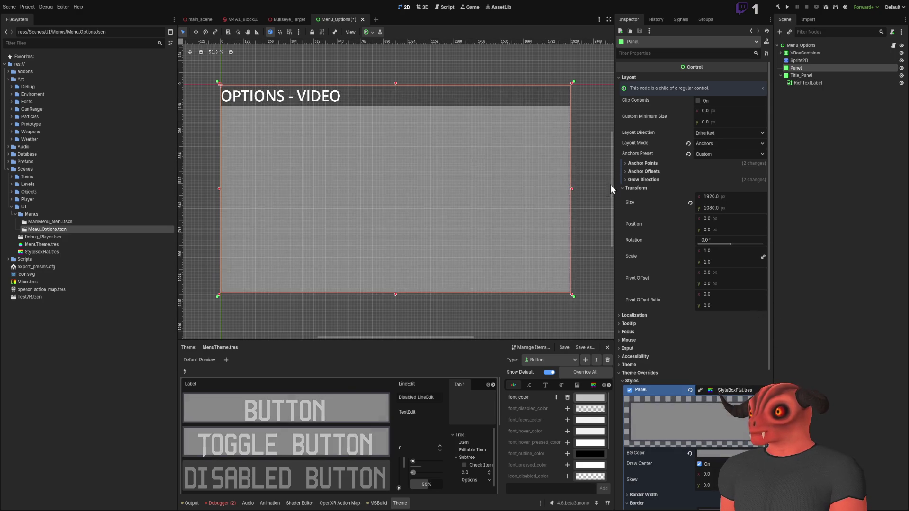
pyautogui.scroll(5, 484, 203)
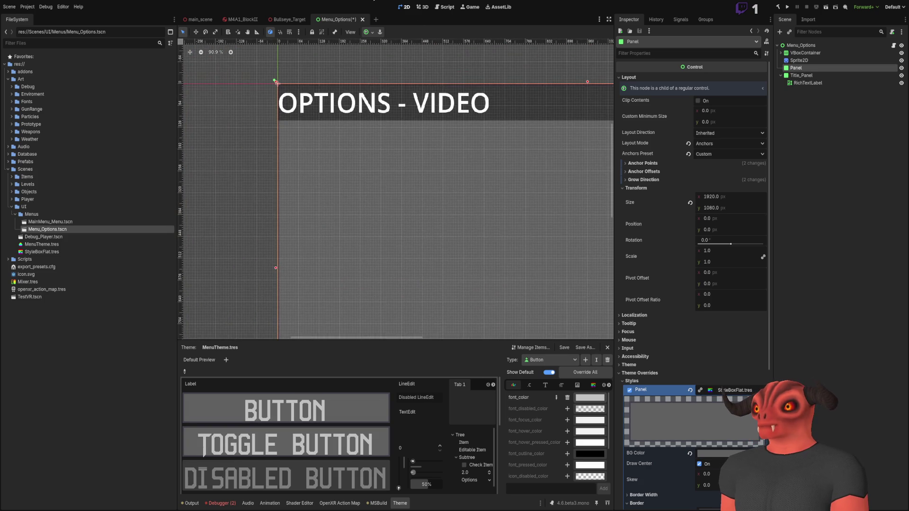
pyautogui.scroll(-3, 400, 245)
pyautogui.moveTo(401, 244)
pyautogui.mouseDown()
pyautogui.moveTo(354, 142)
pyautogui.moveTo(324, 217)
pyautogui.moveTo(349, 210)
pyautogui.mouseUp()
pyautogui.scroll(-5, 388, 445)
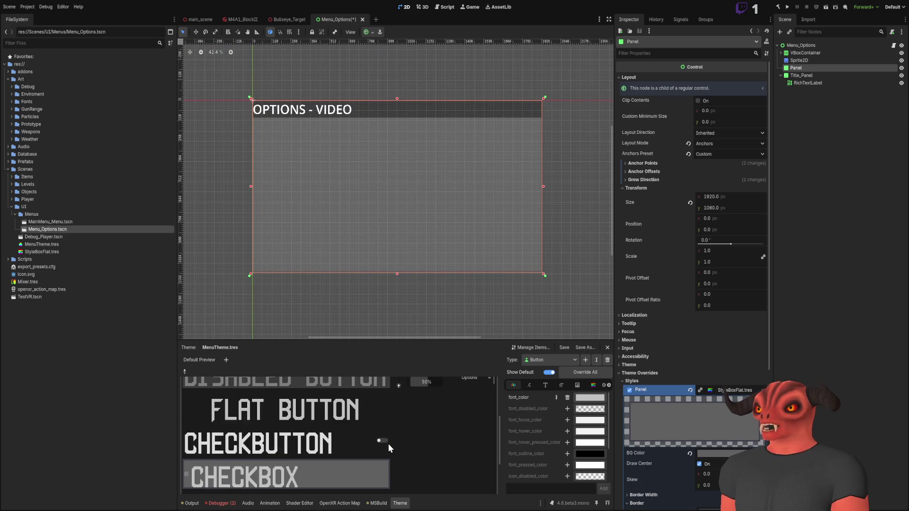
pyautogui.scroll(5, 393, 441)
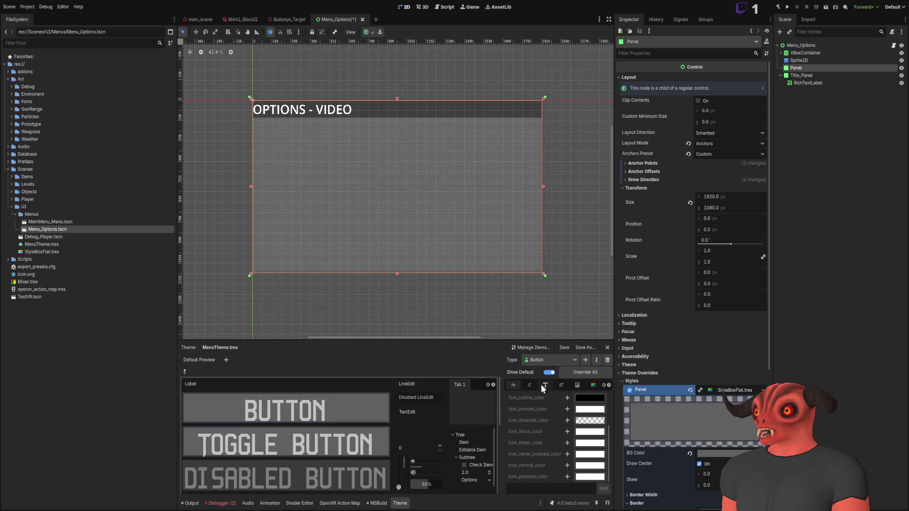
pyautogui.scroll(-5, 713, 427)
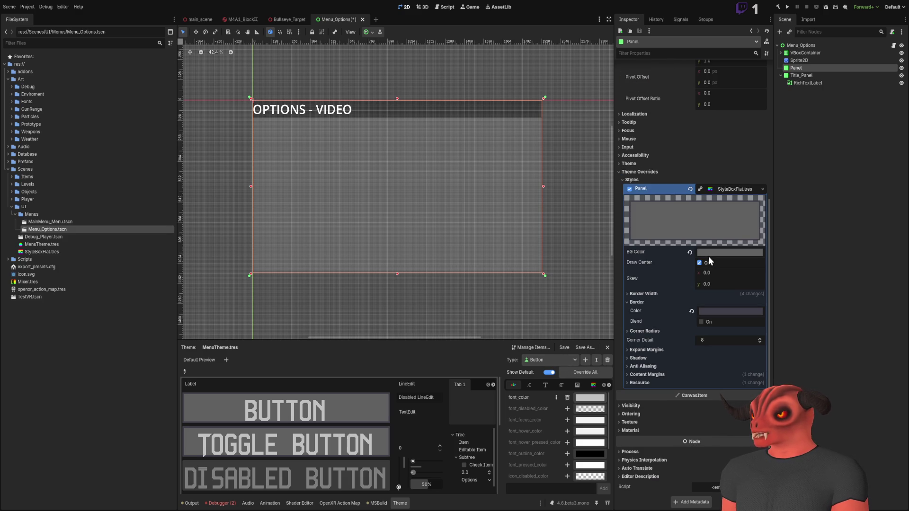
pyautogui.click(733, 189)
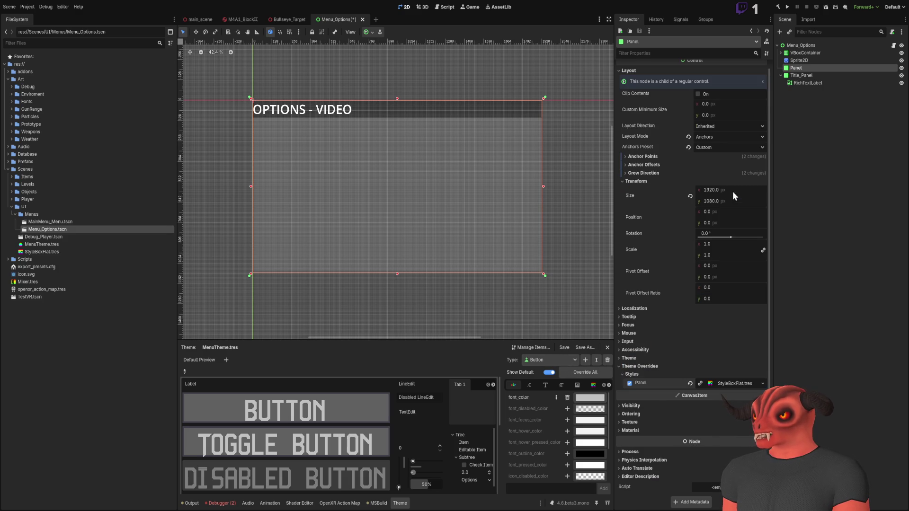
pyautogui.click(638, 369)
# Step: Assign MenuTheme.tres as the Panel's theme and remove its custom style override
pyautogui.click(635, 365)
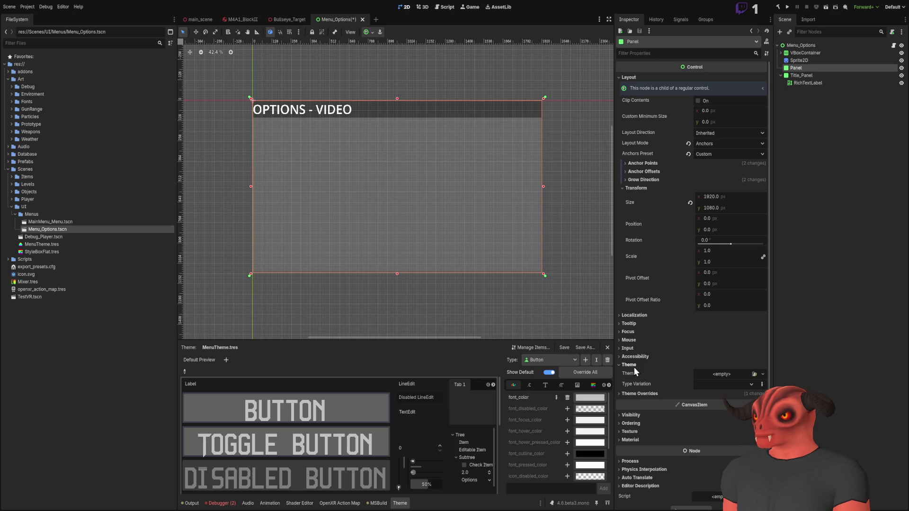
pyautogui.click(635, 393)
pyautogui.click(754, 374)
pyautogui.doubleClick(409, 191)
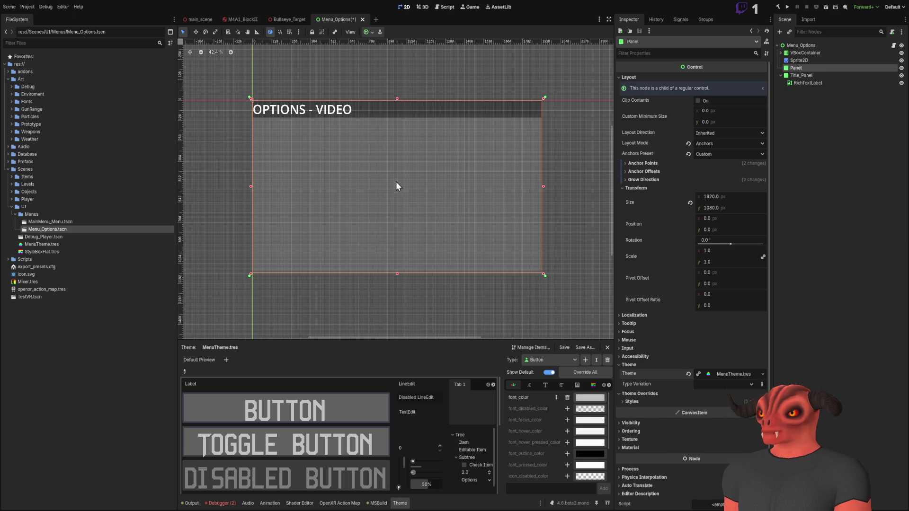
pyautogui.click(642, 400)
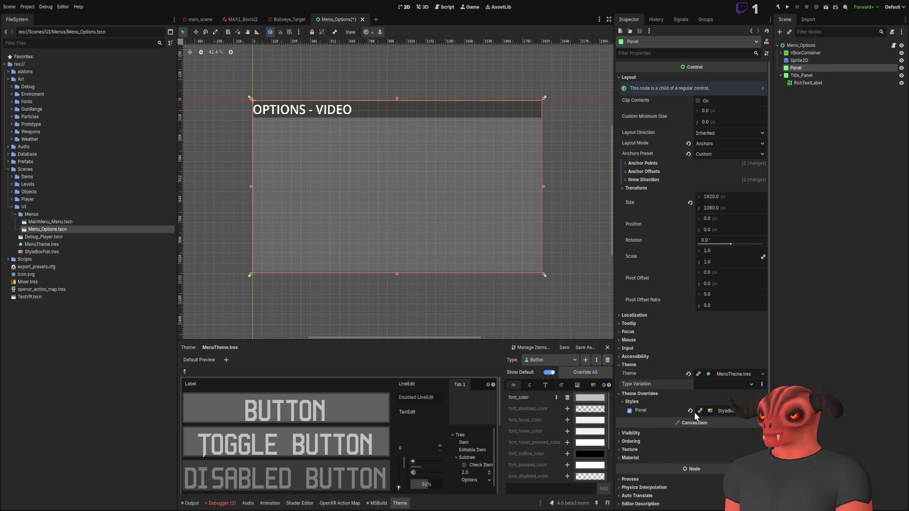
pyautogui.click(690, 411)
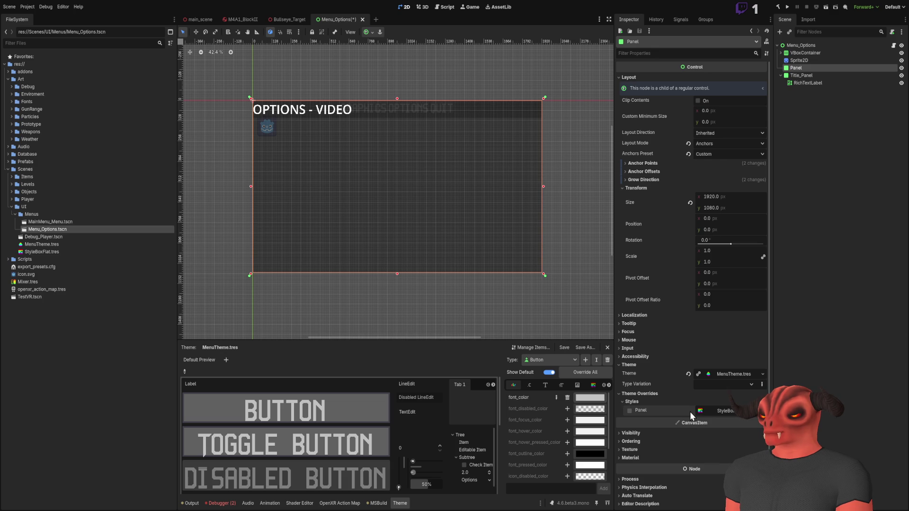
# Step: Expand the Panel's MenuTheme.tres resource to inspect its settings
pyautogui.scroll(6, 391, 248)
pyautogui.scroll(-5, 371, 229)
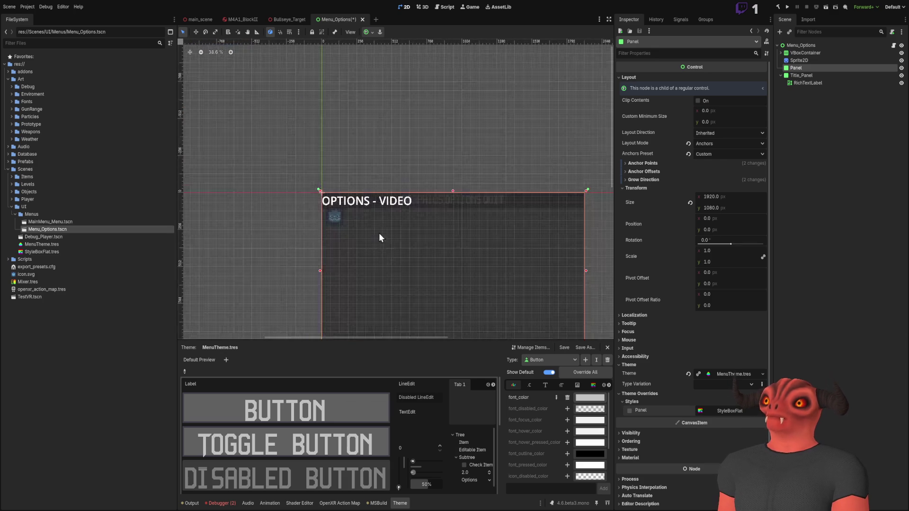
pyautogui.scroll(5, 391, 236)
pyautogui.scroll(-6, 391, 235)
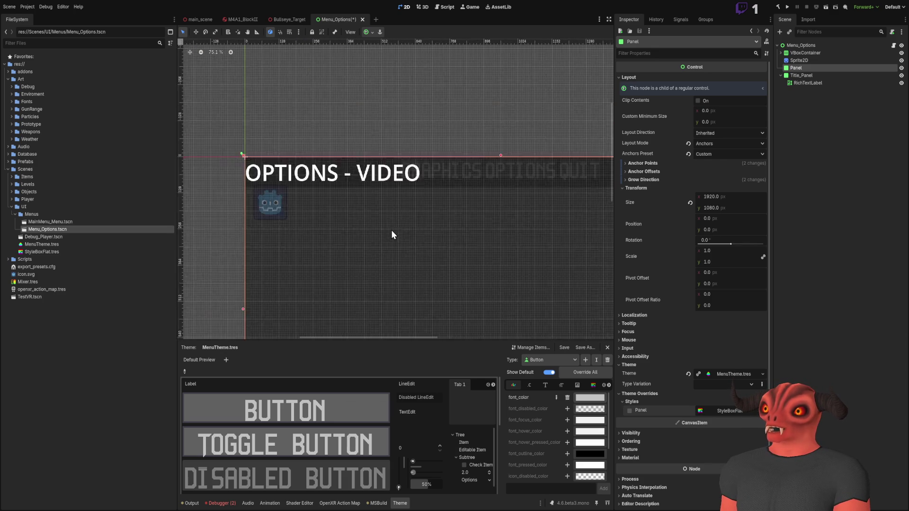
pyautogui.click(729, 373)
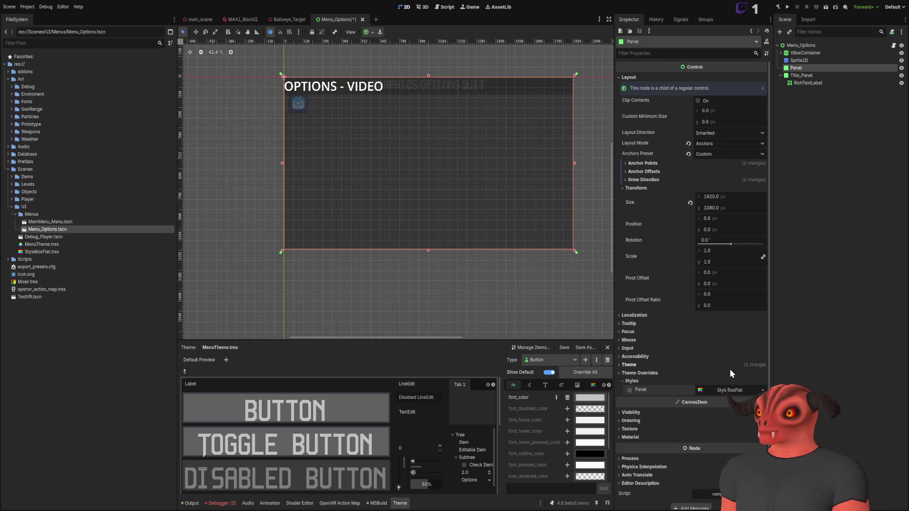
pyautogui.scroll(-5, 725, 350)
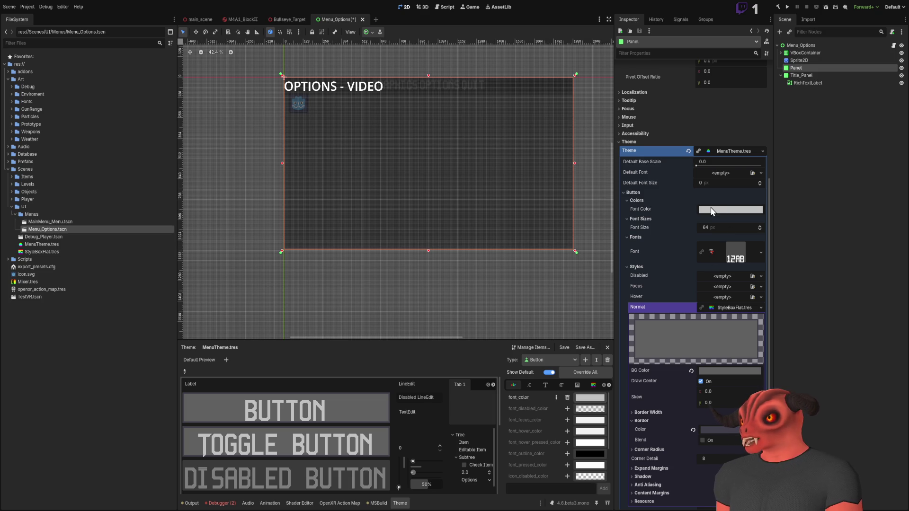
pyautogui.scroll(-5, 645, 274)
# Step: Review the button Normal style's border widths, corner radius and border colour, then deselect
pyautogui.click(645, 237)
pyautogui.click(644, 238)
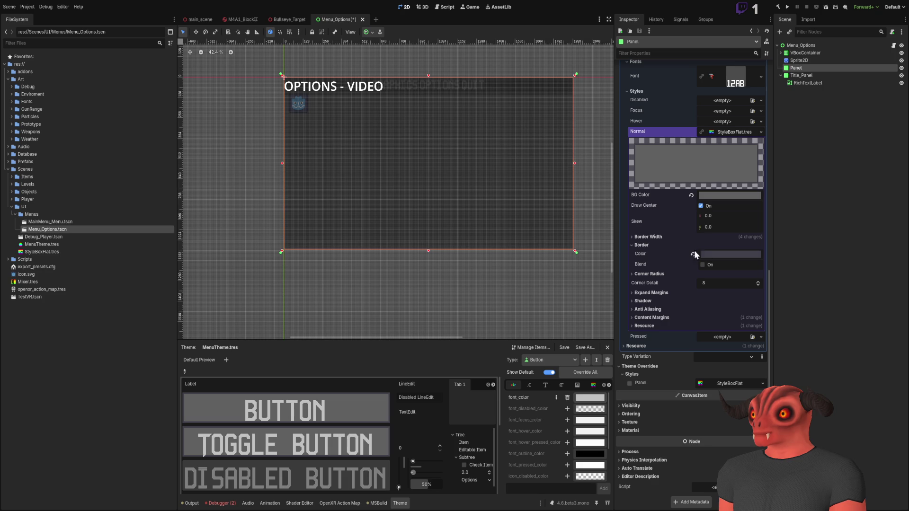
pyautogui.click(643, 244)
pyautogui.click(646, 274)
pyautogui.click(646, 275)
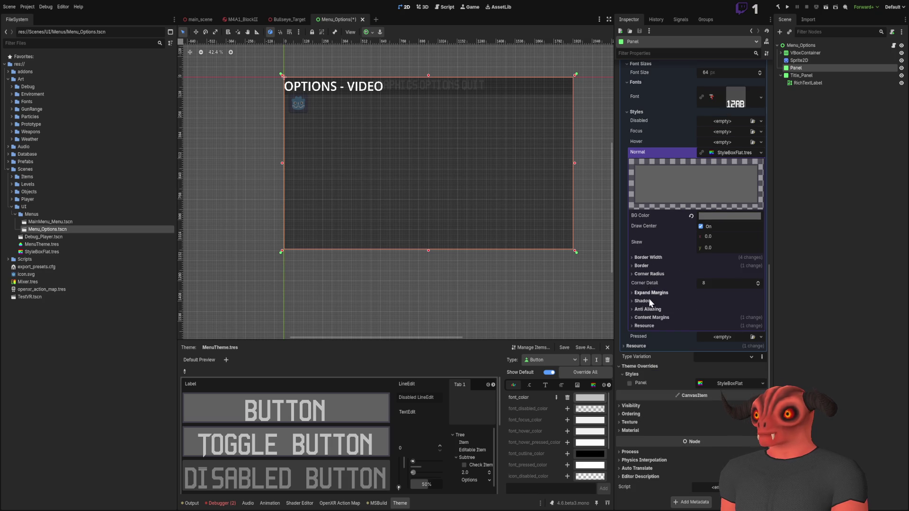
pyautogui.click(649, 259)
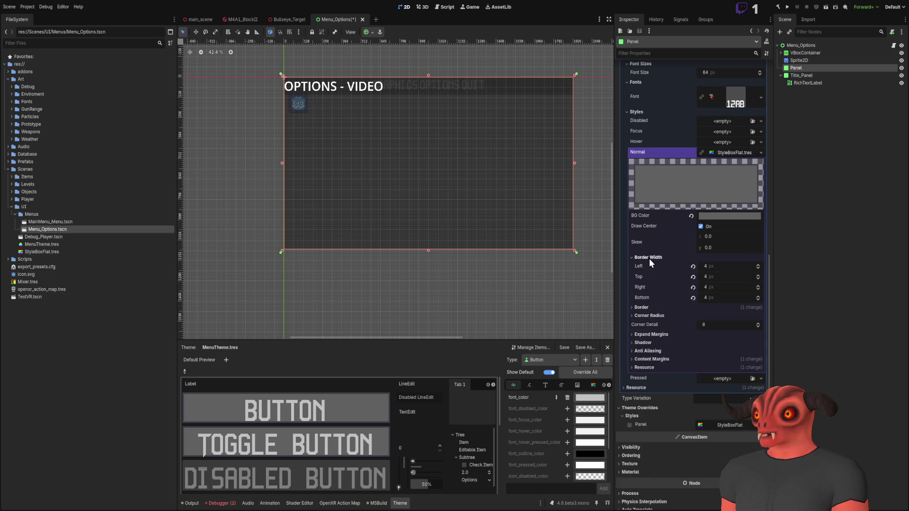
pyautogui.click(649, 259)
pyautogui.click(650, 266)
pyautogui.click(649, 268)
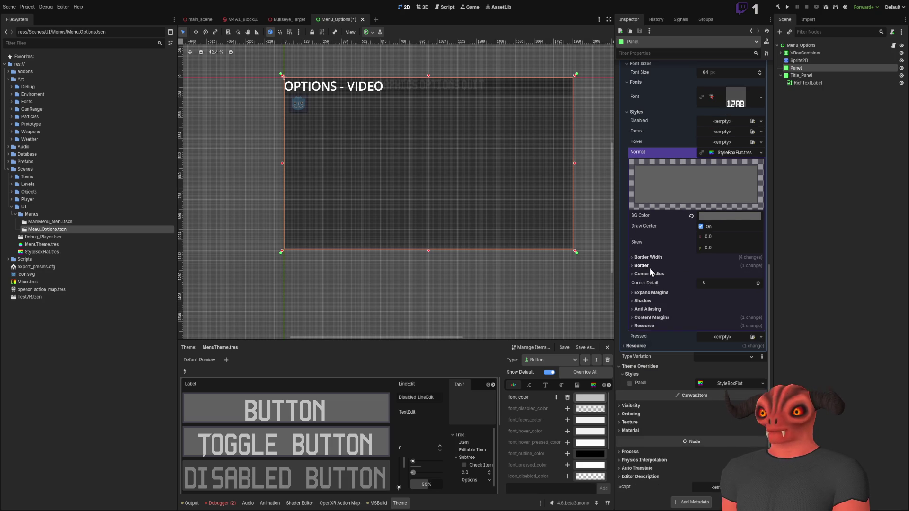
pyautogui.scroll(10, 652, 279)
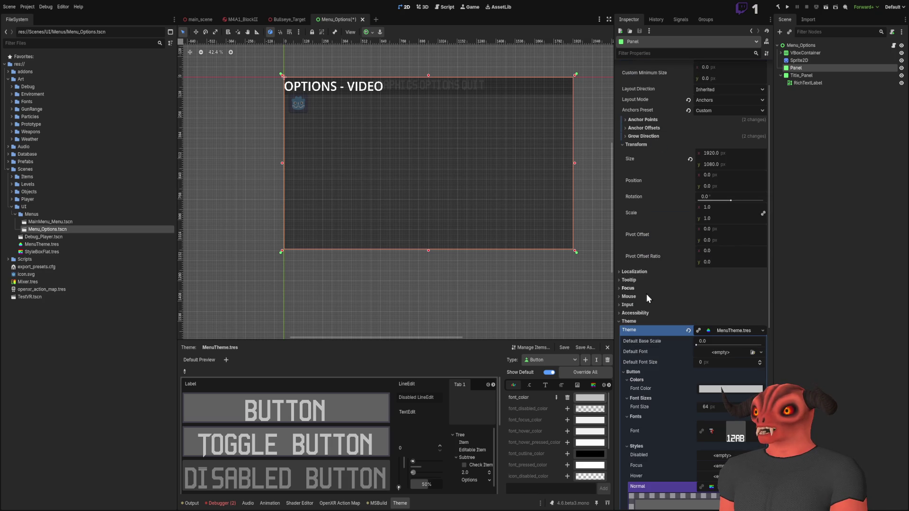
pyautogui.click(489, 280)
pyautogui.scroll(8, 465, 201)
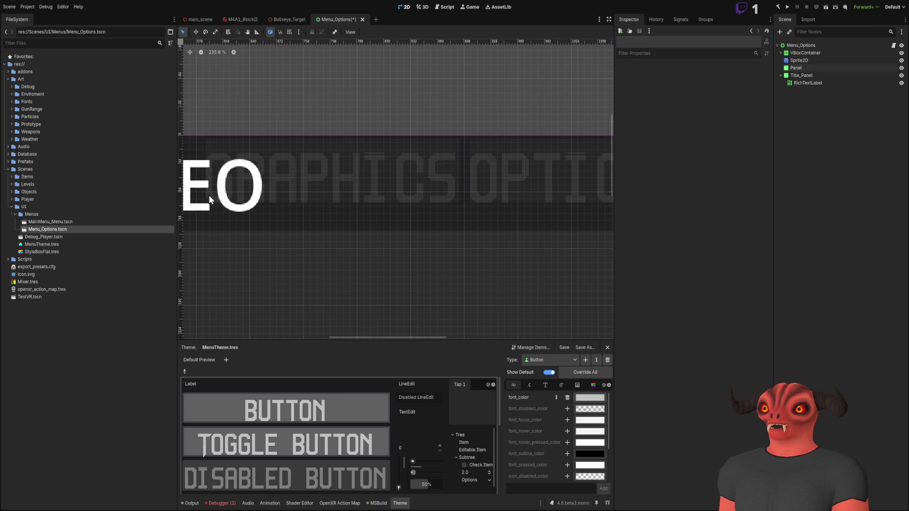
pyautogui.scroll(-10, 544, 194)
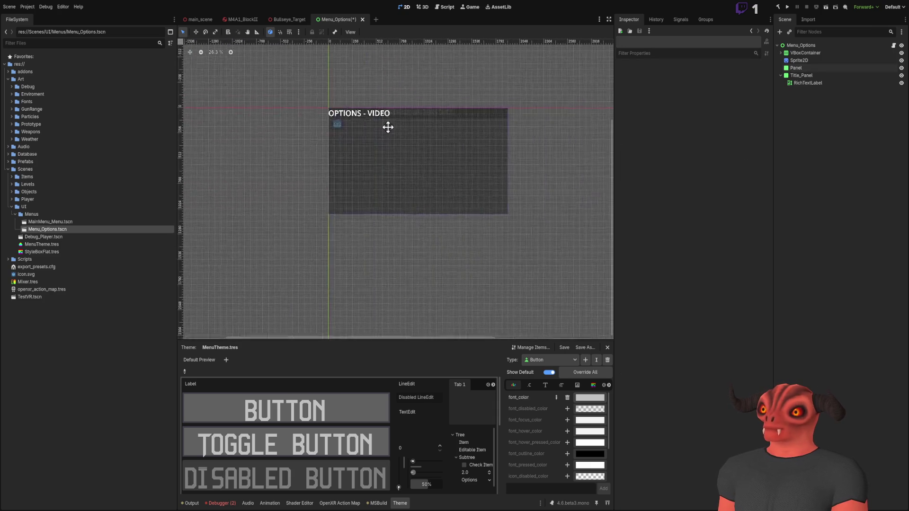
pyautogui.scroll(-8, 395, 405)
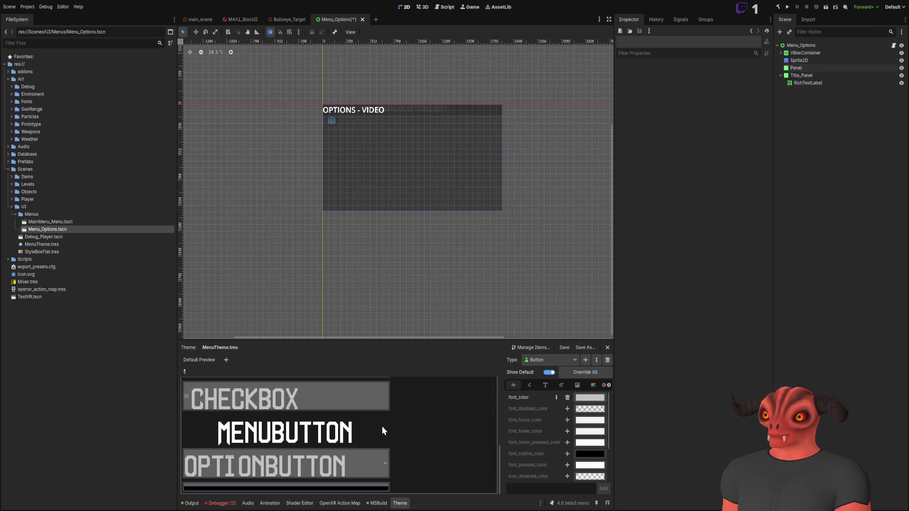
pyautogui.scroll(3, 415, 411)
pyautogui.scroll(3, 415, 411)
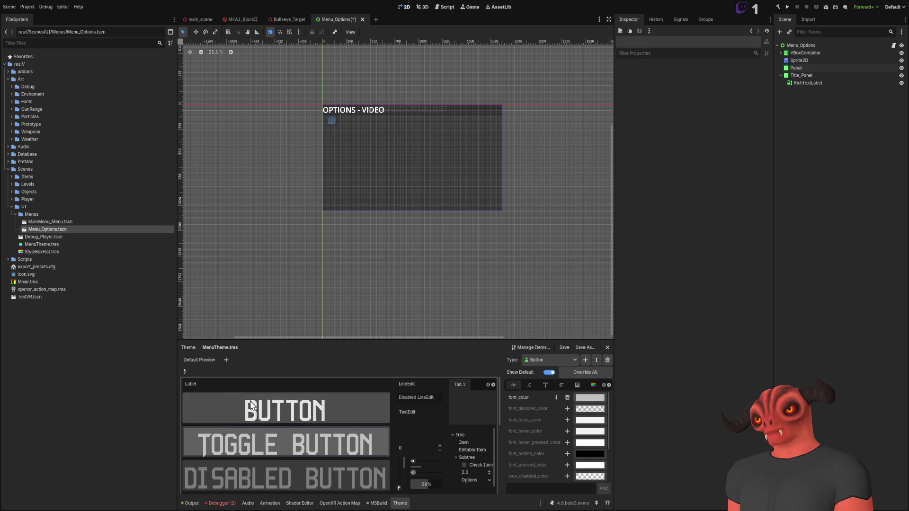
pyautogui.scroll(-6, 298, 438)
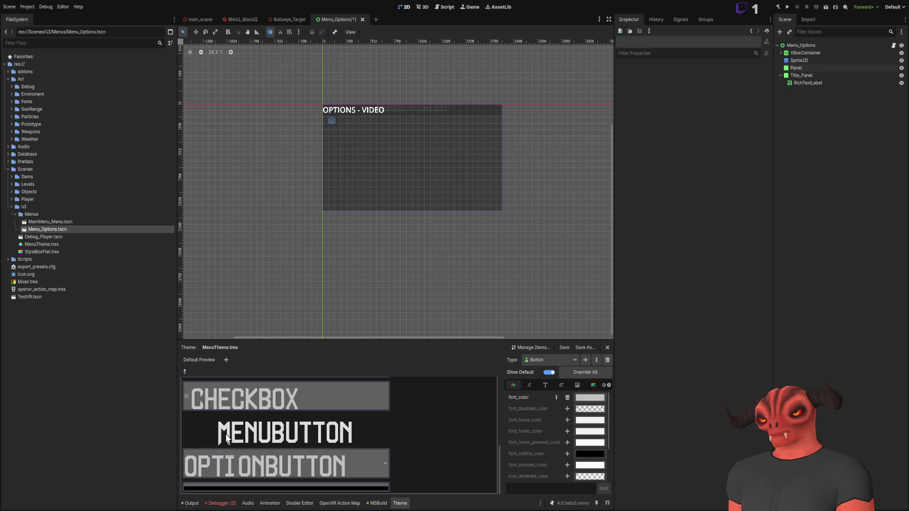
pyautogui.click(250, 468)
pyautogui.click(239, 493)
pyautogui.scroll(-1, 240, 476)
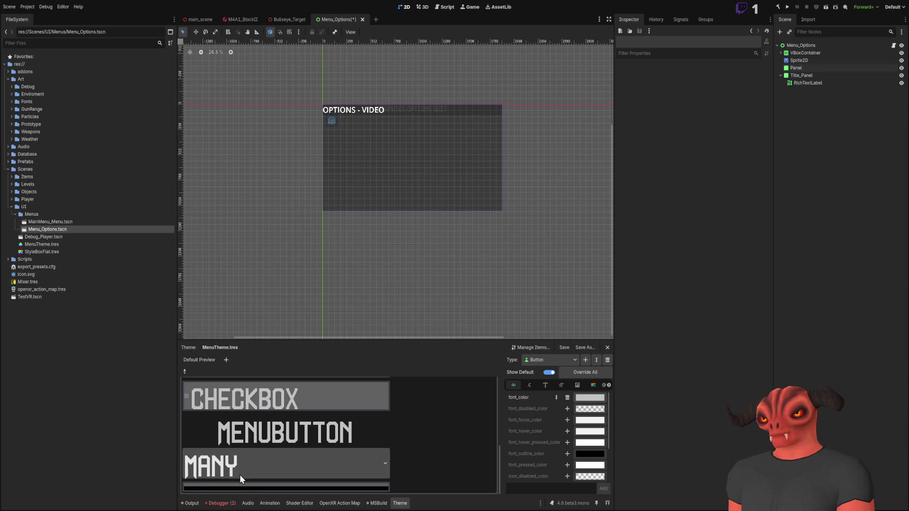
pyautogui.scroll(-1, 251, 476)
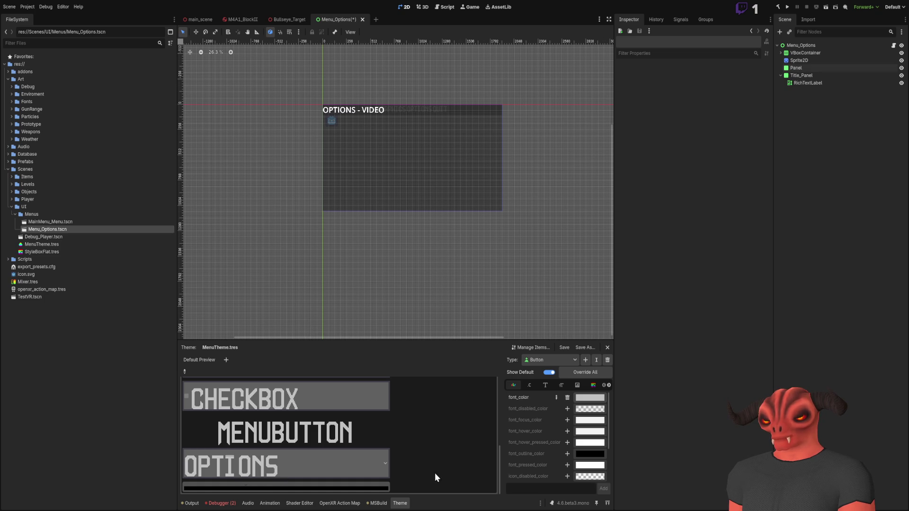
pyautogui.scroll(5, 377, 472)
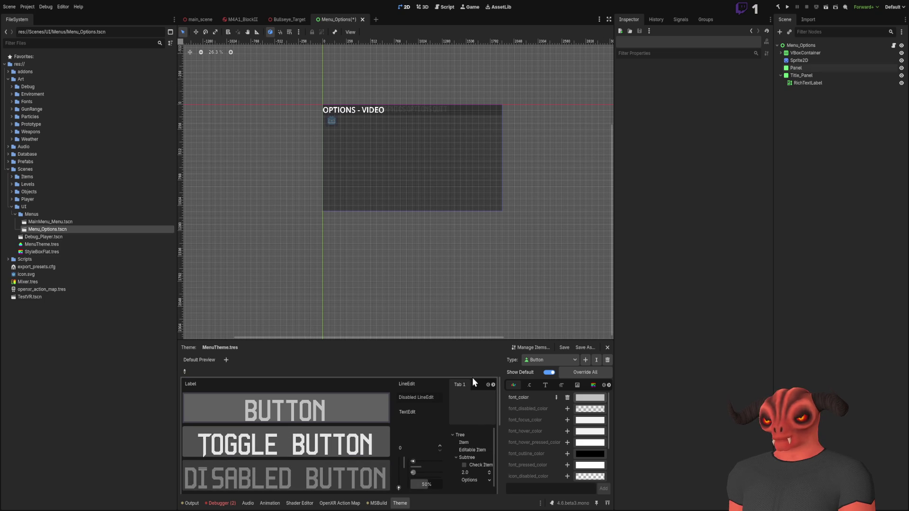
pyautogui.scroll(-4, 492, 385)
pyautogui.scroll(3, 426, 455)
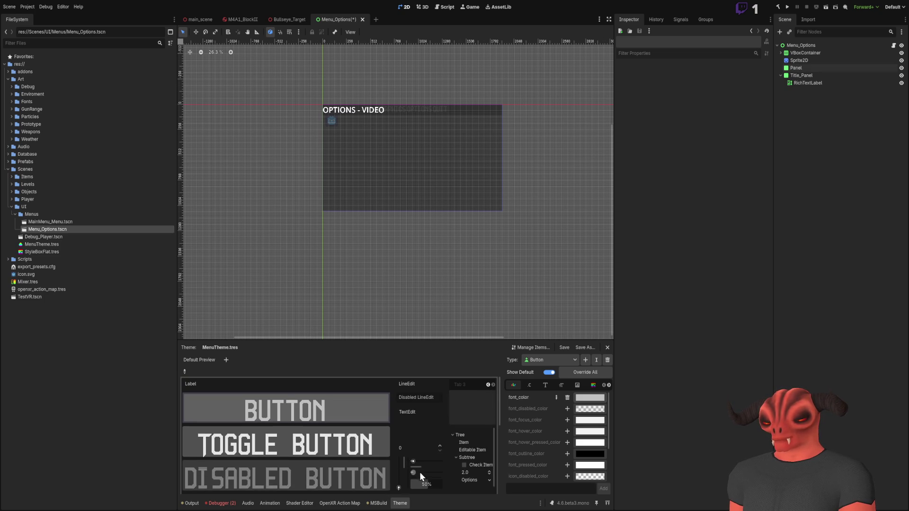
pyautogui.moveTo(424, 464); pyautogui.dragTo(414, 464)
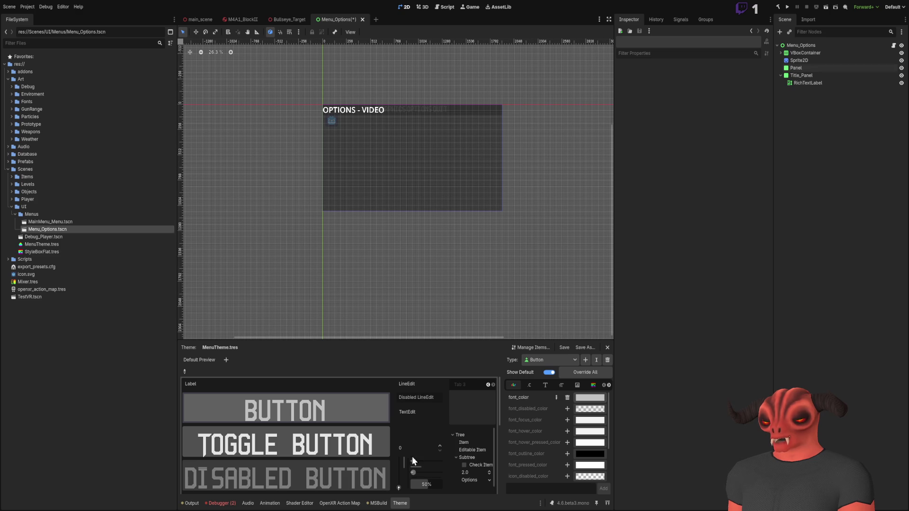
pyautogui.scroll(4, 336, 169)
pyautogui.click(801, 75)
pyautogui.scroll(-3, 492, 121)
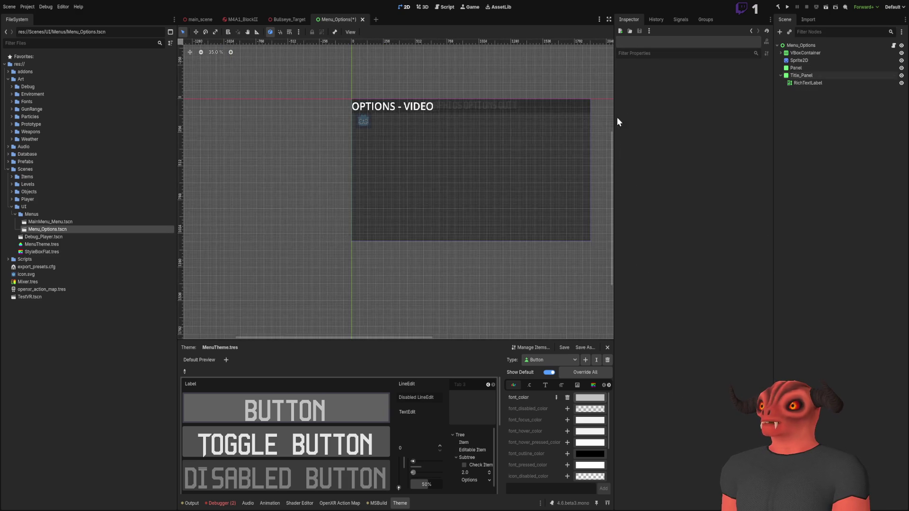
pyautogui.hscroll(2, 476, 110)
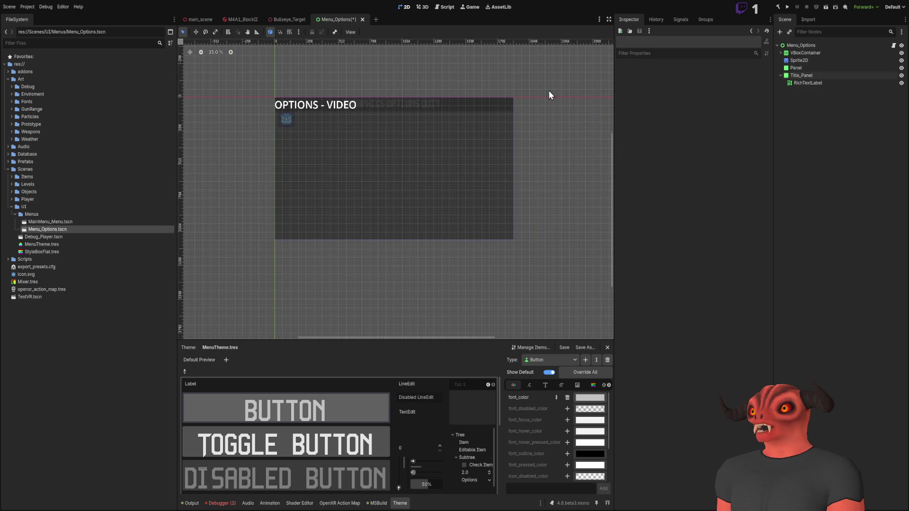
pyautogui.click(854, 45)
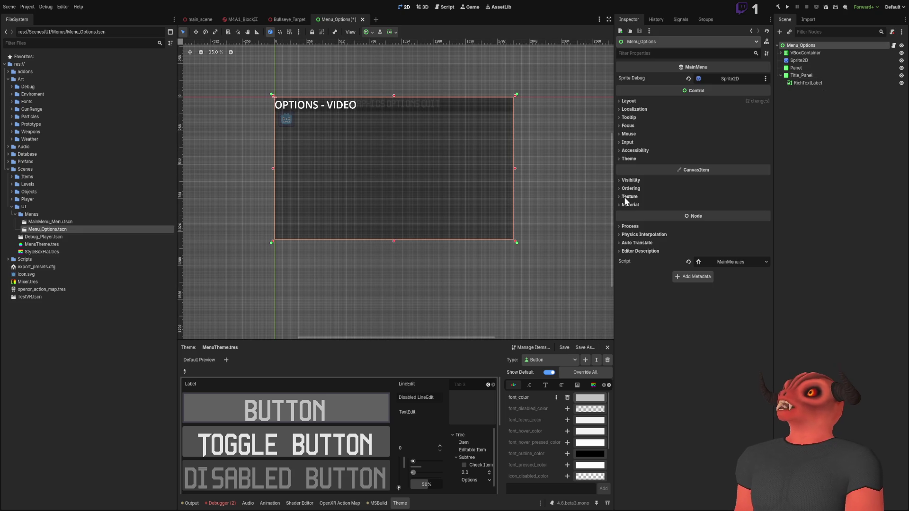
# Step: Switch Menu_Options' Layout Anchors Preset to Custom
pyautogui.click(634, 100)
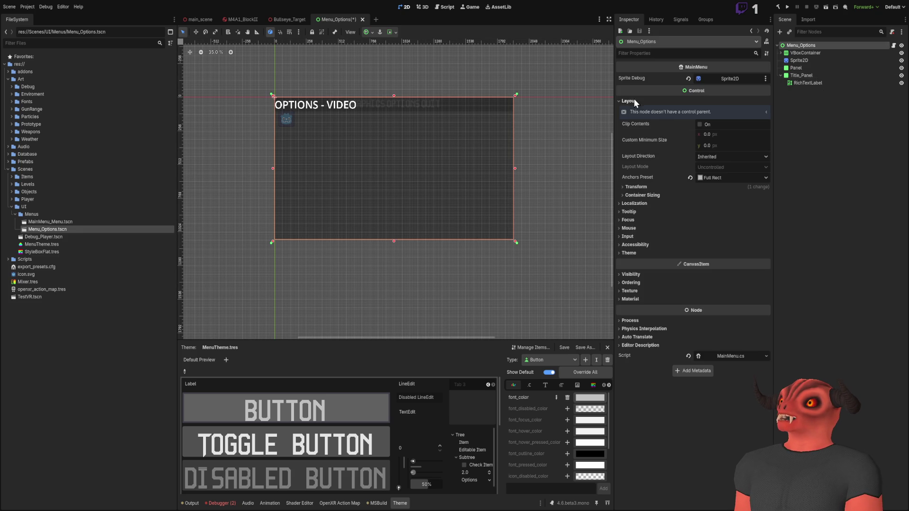
pyautogui.click(647, 186)
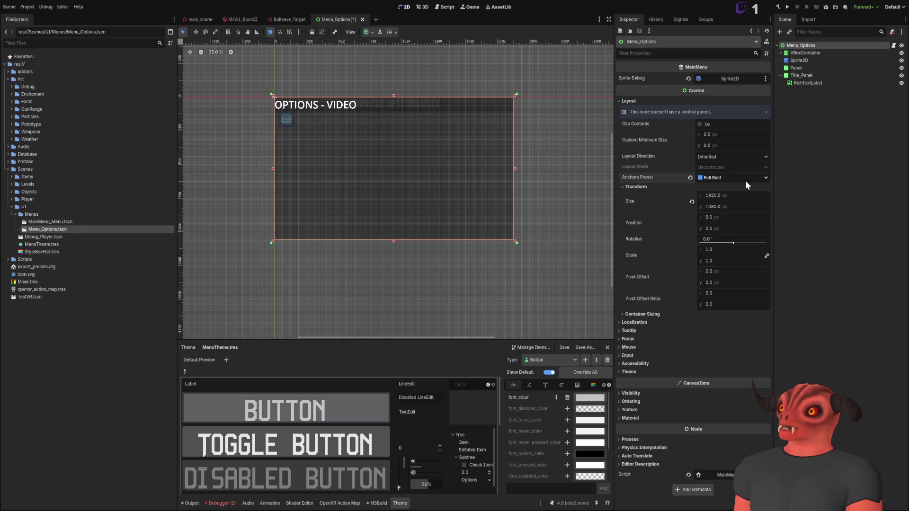
pyautogui.click(732, 178)
pyautogui.click(720, 187)
pyautogui.click(652, 213)
# Step: Set Menu_Options' right anchor point to 0.5 and view the resized panel
pyautogui.click(642, 201)
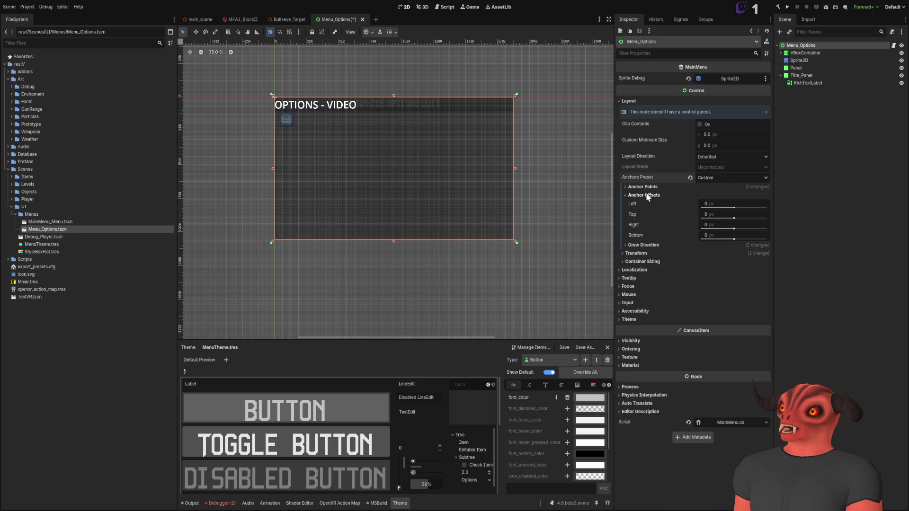
pyautogui.click(646, 194)
pyautogui.click(736, 217)
pyautogui.write('0.5')
pyautogui.press('Return')
pyautogui.scroll(3, 517, 187)
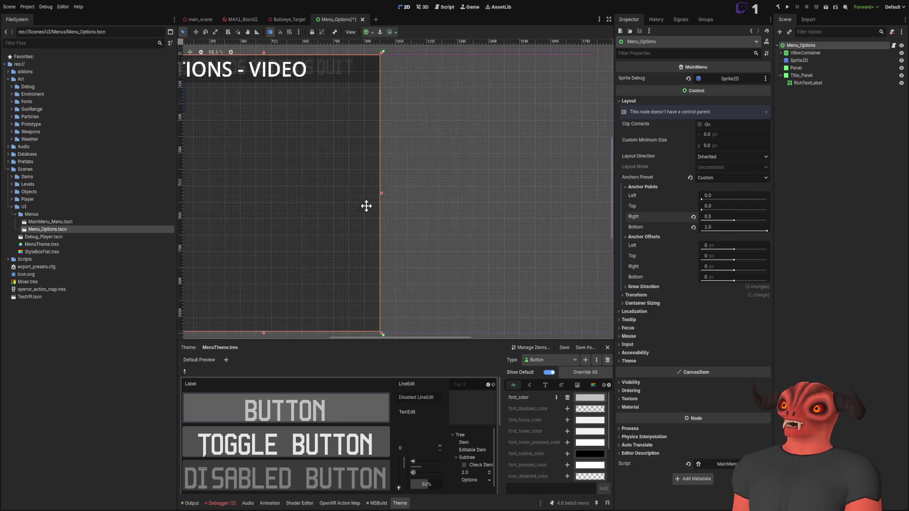
pyautogui.moveTo(367, 204); pyautogui.dragTo(536, 229)
pyautogui.scroll(-3, 488, 204)
pyautogui.moveTo(442, 176); pyautogui.dragTo(326, 172)
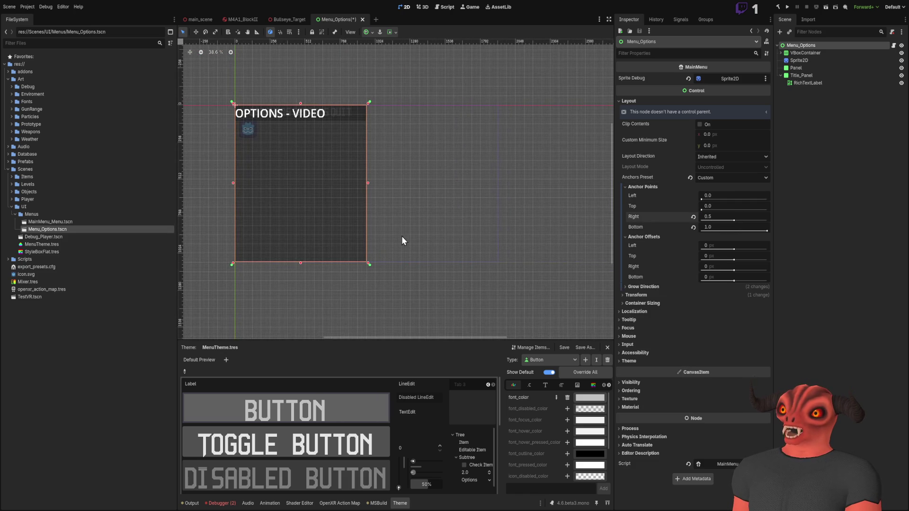
pyautogui.scroll(4, 357, 80)
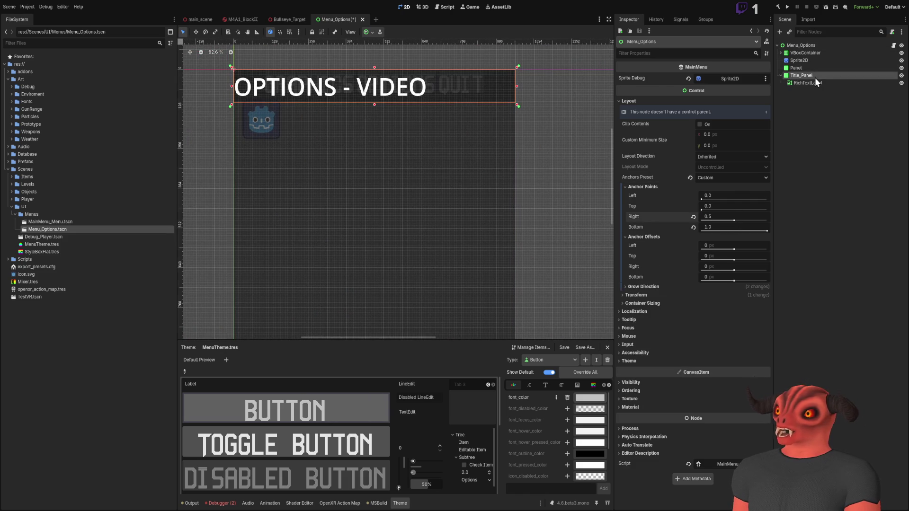
# Step: Set the title RichTextLabel's Normal Font Size override to 60 px
pyautogui.click(815, 83)
pyautogui.scroll(-2, 705, 379)
pyautogui.scroll(2, 729, 320)
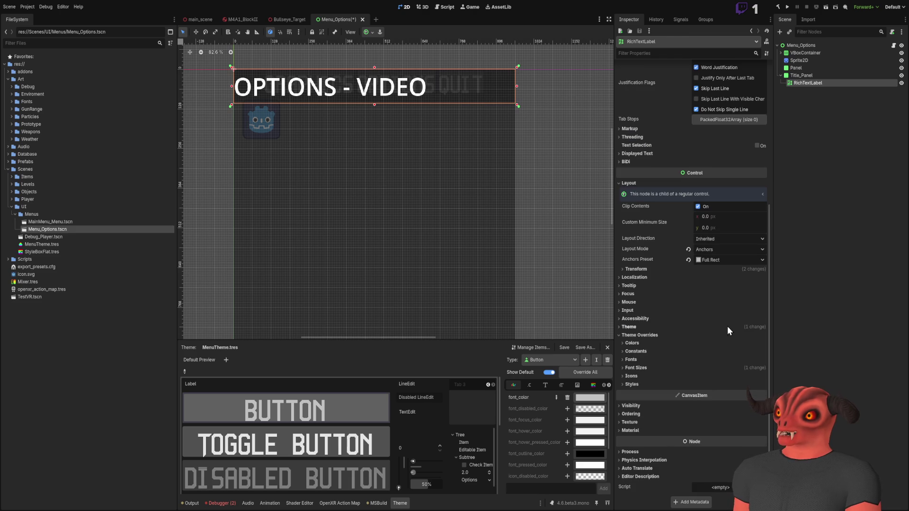
pyautogui.click(634, 362)
pyautogui.click(646, 360)
pyautogui.click(631, 368)
pyautogui.click(630, 376)
pyautogui.click(710, 376)
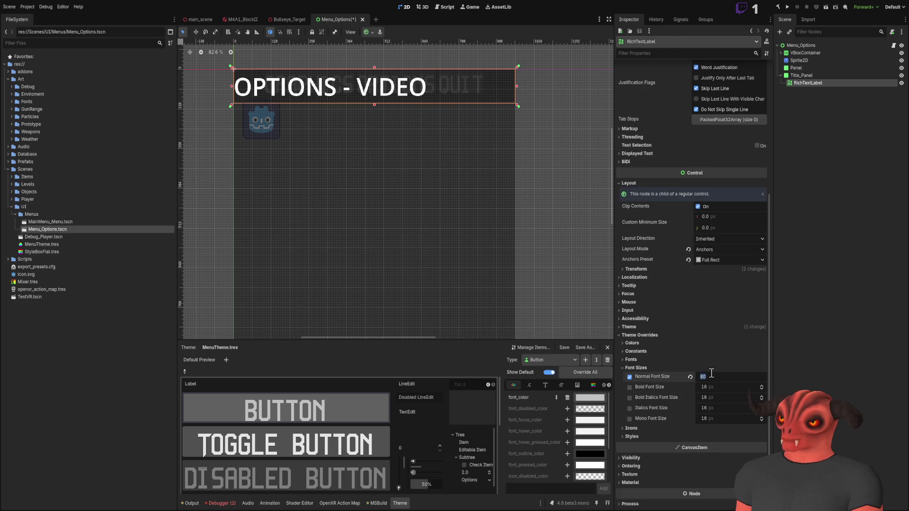
pyautogui.write('60')
pyautogui.press('Return')
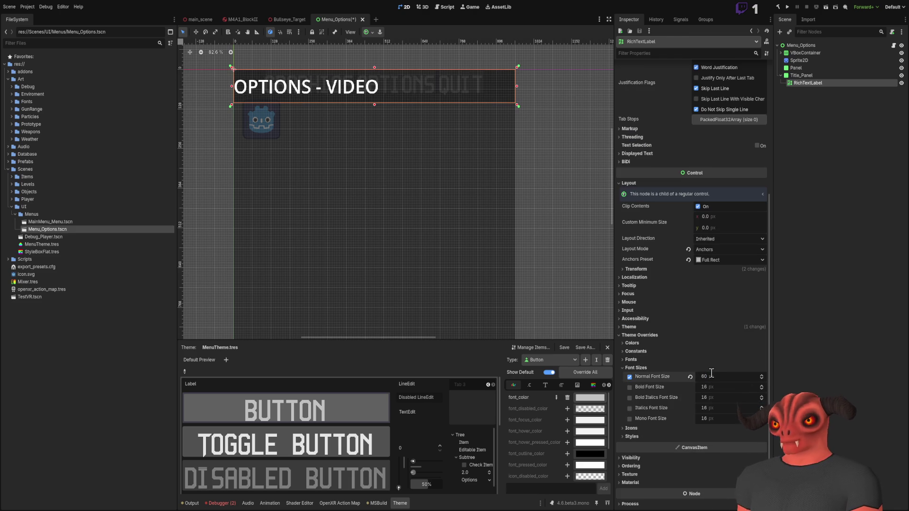
pyautogui.click(665, 368)
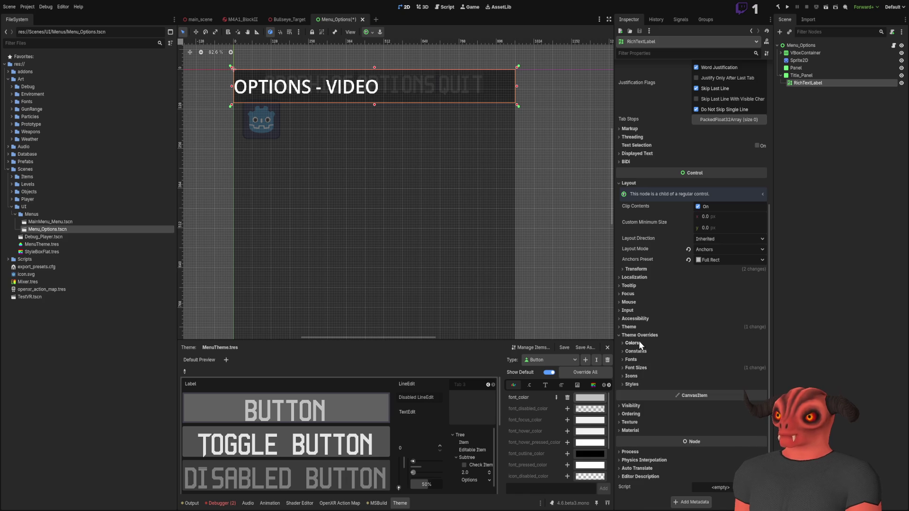
# Step: Give the title label custom anchors with left 0.1 and right 0.9
pyautogui.scroll(2, 633, 341)
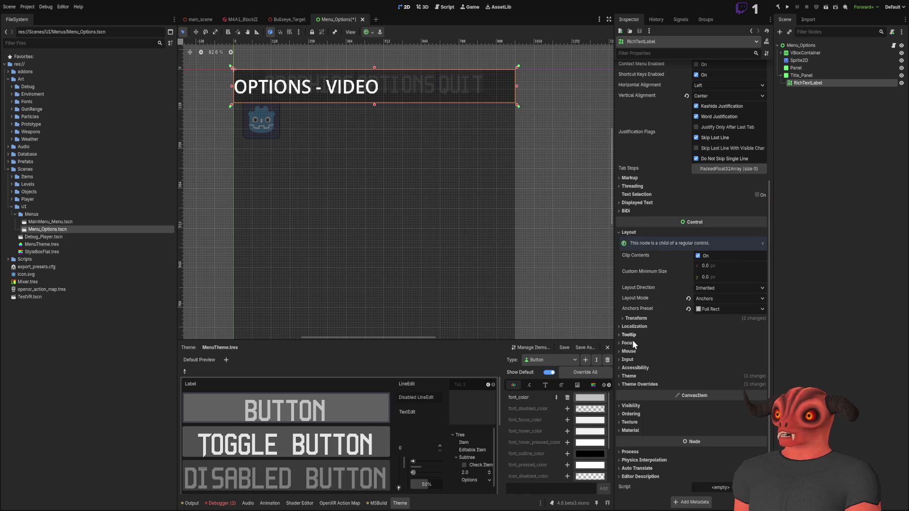
pyautogui.scroll(4, 654, 268)
pyautogui.scroll(-4, 663, 265)
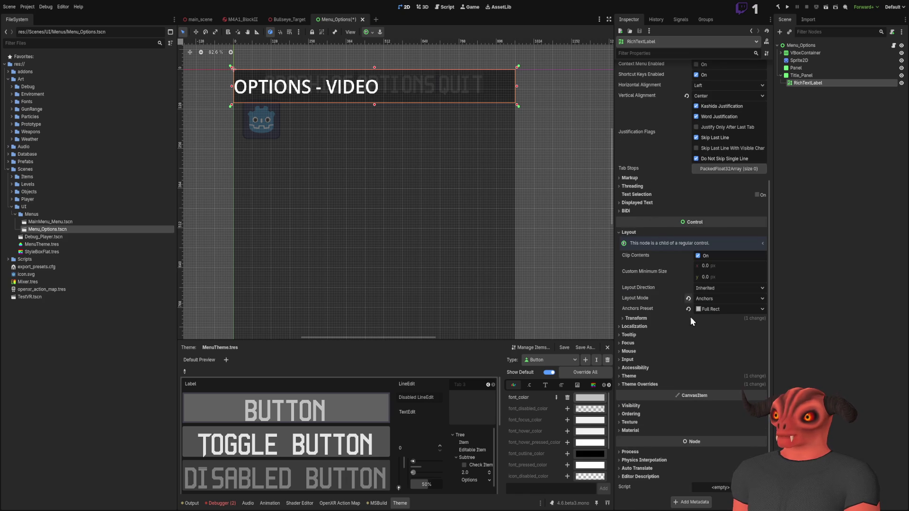
pyautogui.click(635, 319)
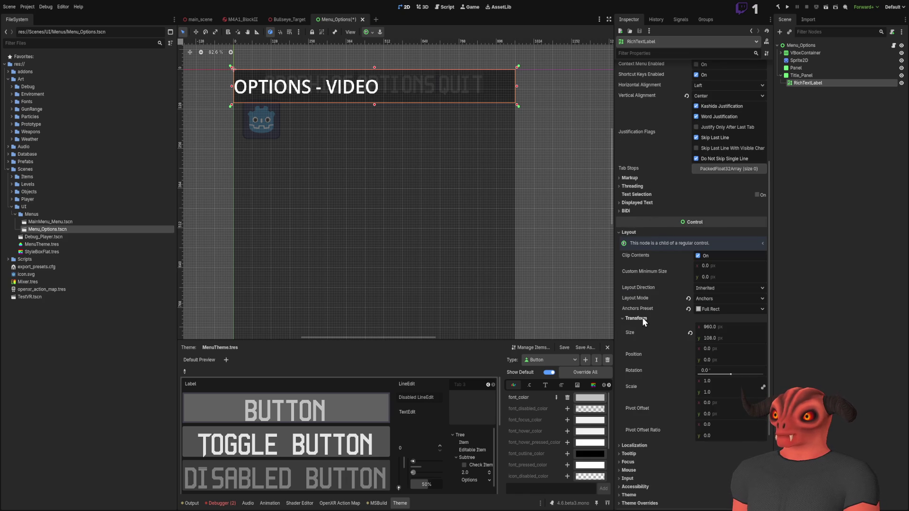
pyautogui.click(643, 317)
pyautogui.click(729, 309)
pyautogui.click(738, 316)
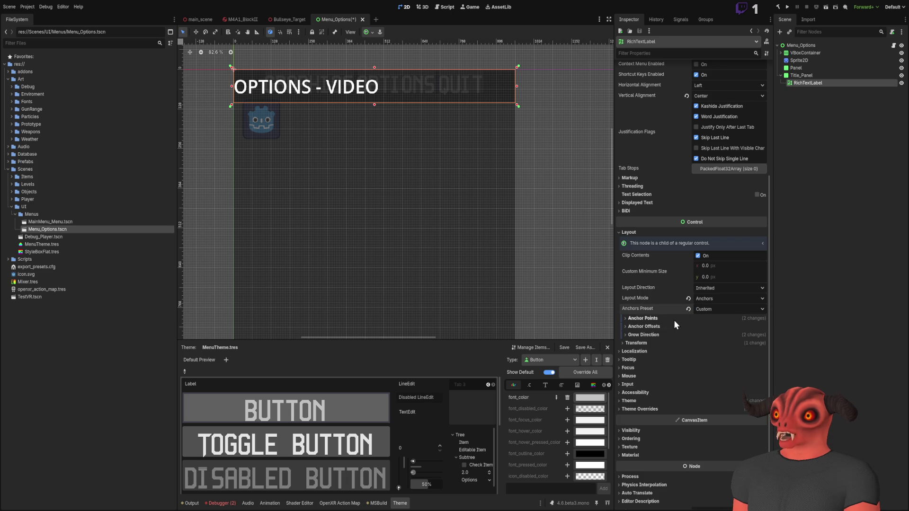
pyautogui.click(646, 317)
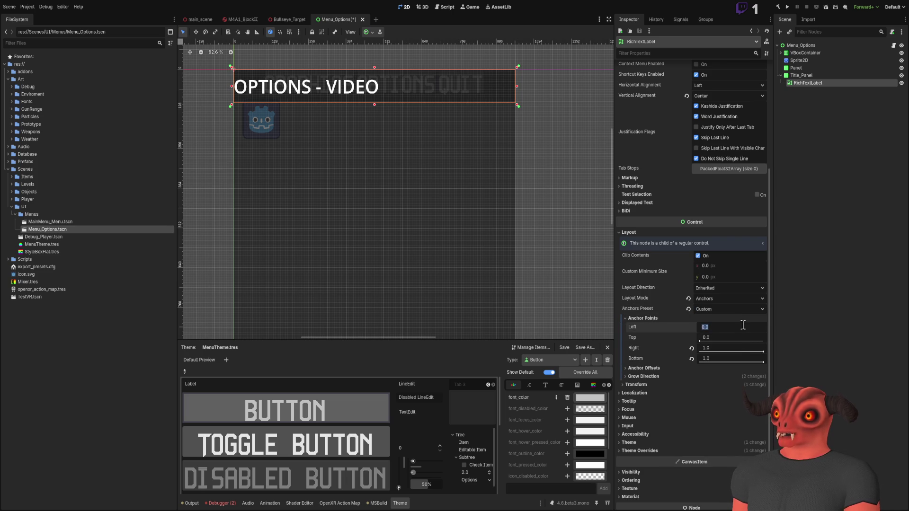
pyautogui.write('0.1')
pyautogui.press('Return')
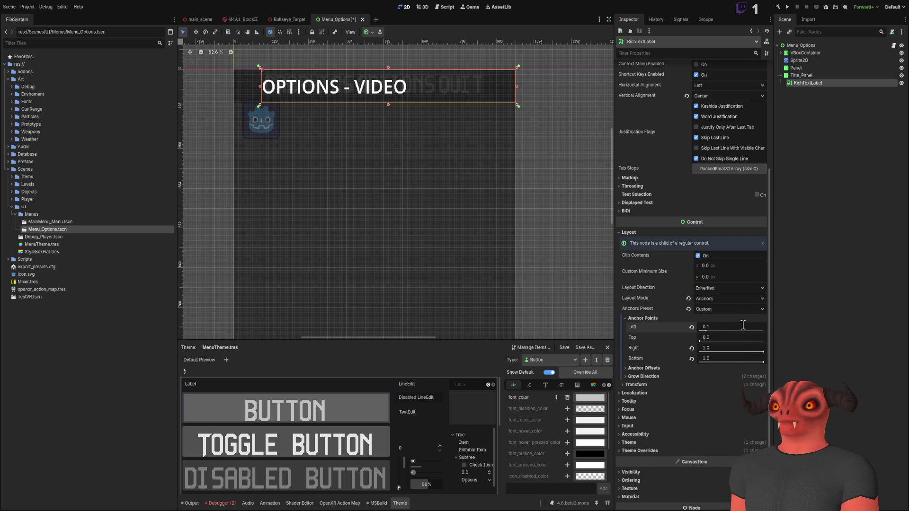
pyautogui.click(726, 349)
pyautogui.write('.9')
pyautogui.press('Return')
# Step: Refine the anchors to left 0.05 and right 0.95, then view the layout concept image
pyautogui.click(724, 327)
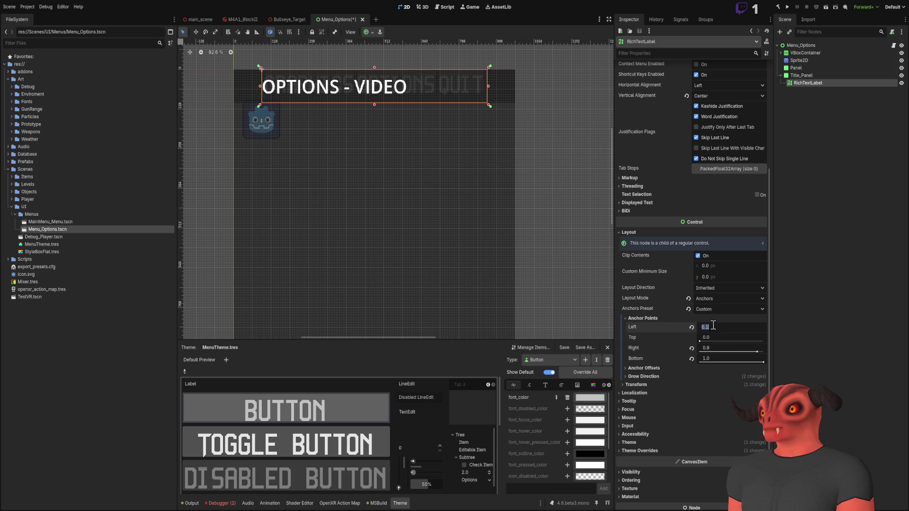
pyautogui.press('BackSpace')
pyautogui.write('05')
pyautogui.press('Return')
pyautogui.click(725, 346)
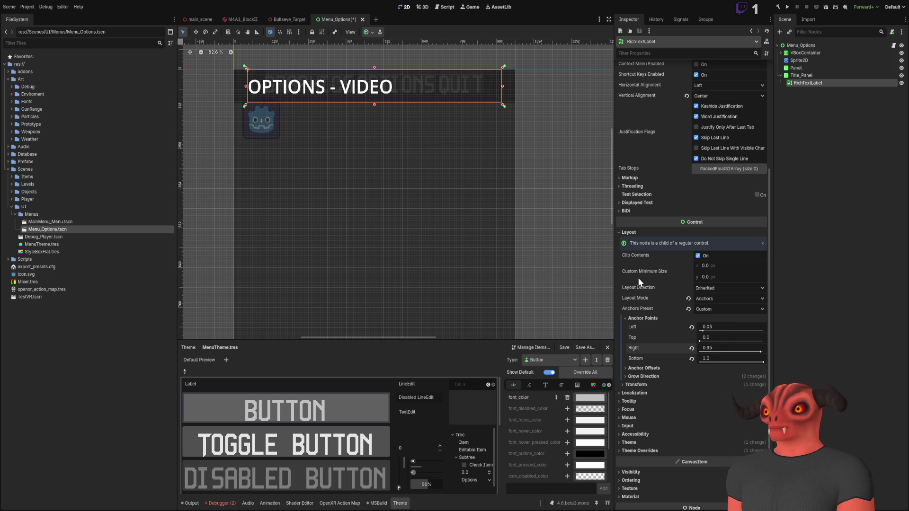
pyautogui.click(570, 175)
pyautogui.scroll(-3, 545, 185)
pyautogui.scroll(2, 407, 118)
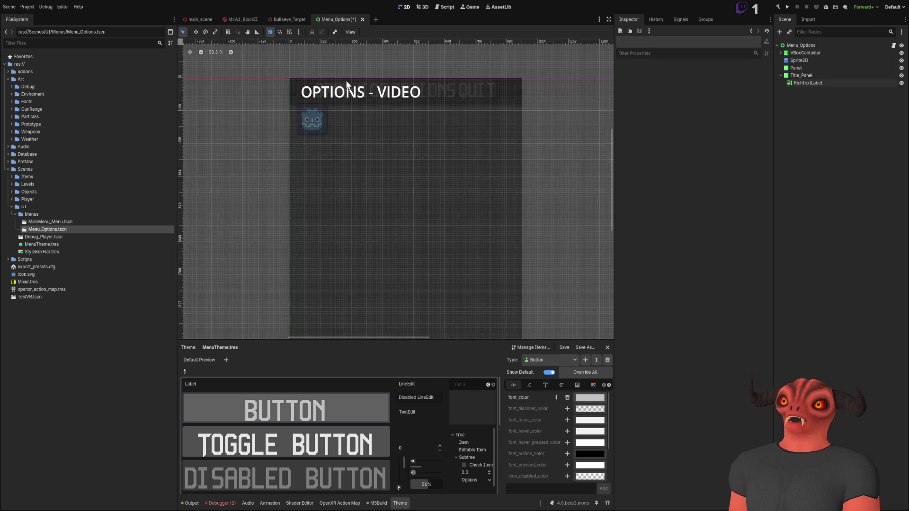
pyautogui.click(808, 84)
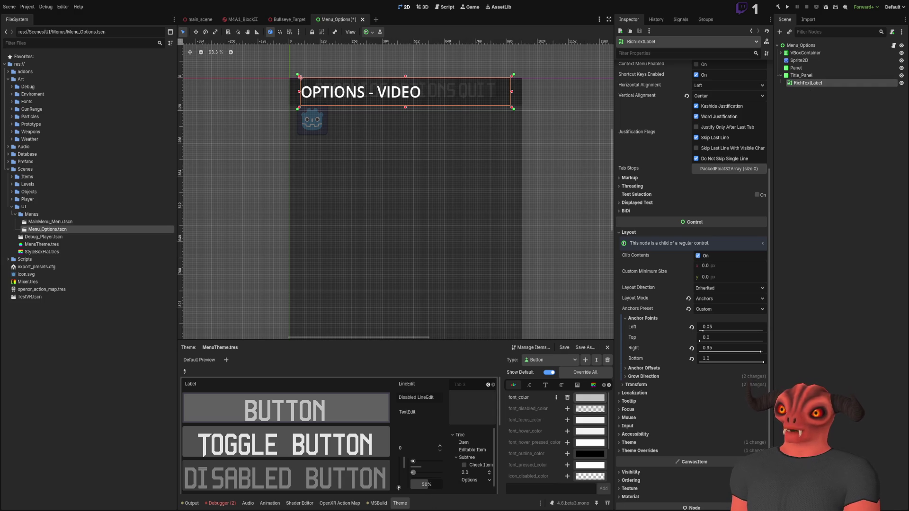
pyautogui.hotkey('alt', 'Tab')
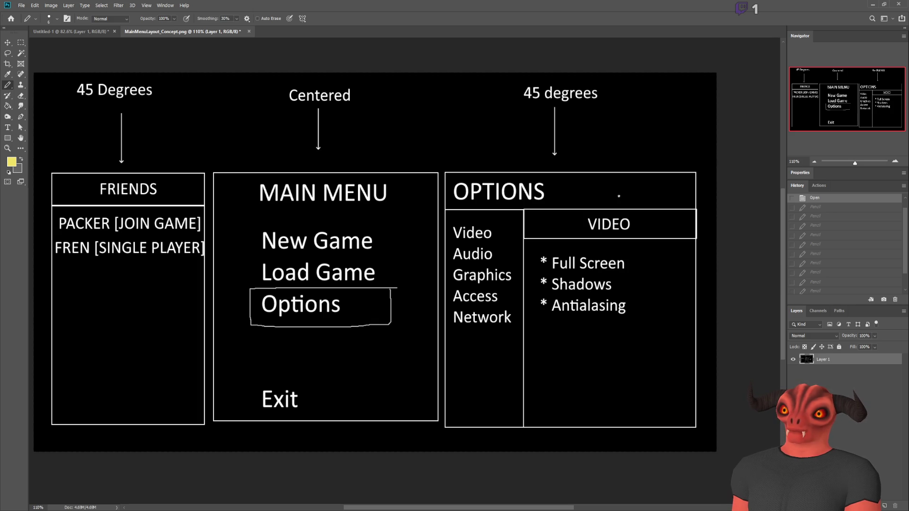
# Step: Back in Godot, delete ' - VIDEO' from the title label's text, leaving 'OPTIONS'
pyautogui.hotkey('alt', 'Tab')
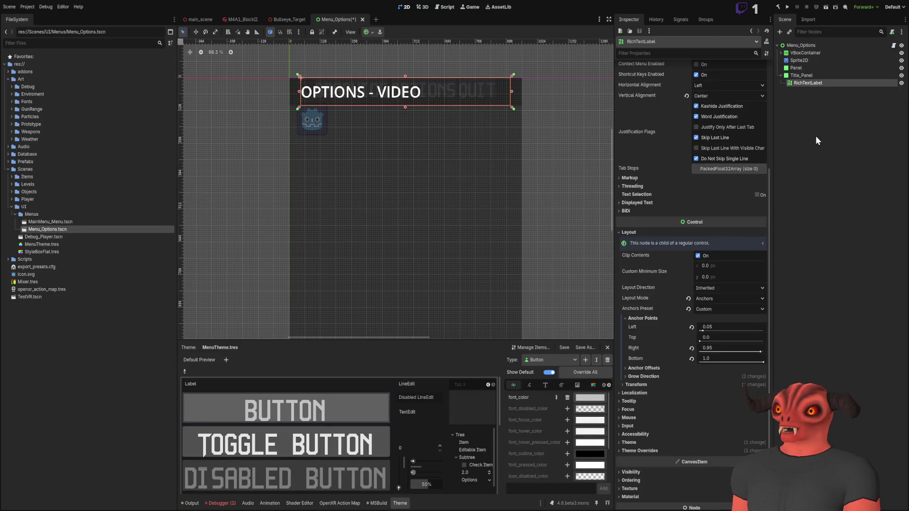
pyautogui.scroll(5, 671, 265)
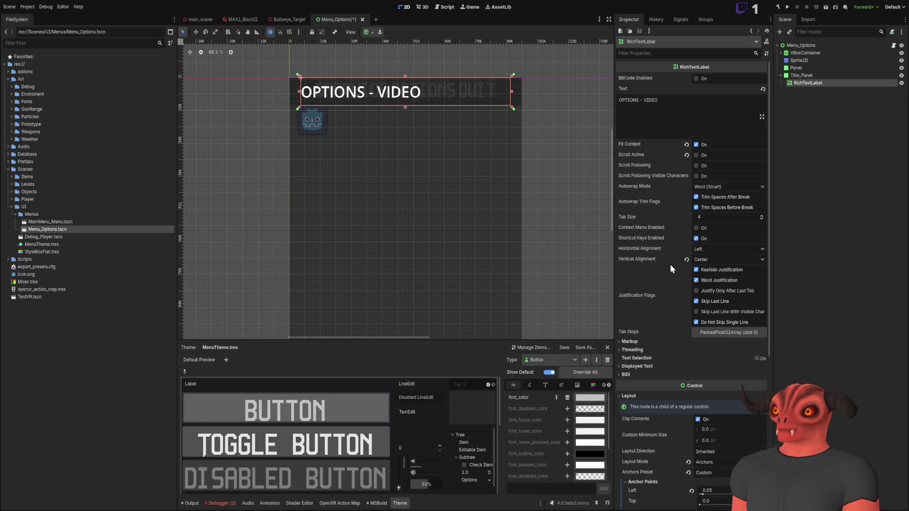
pyautogui.click(667, 108)
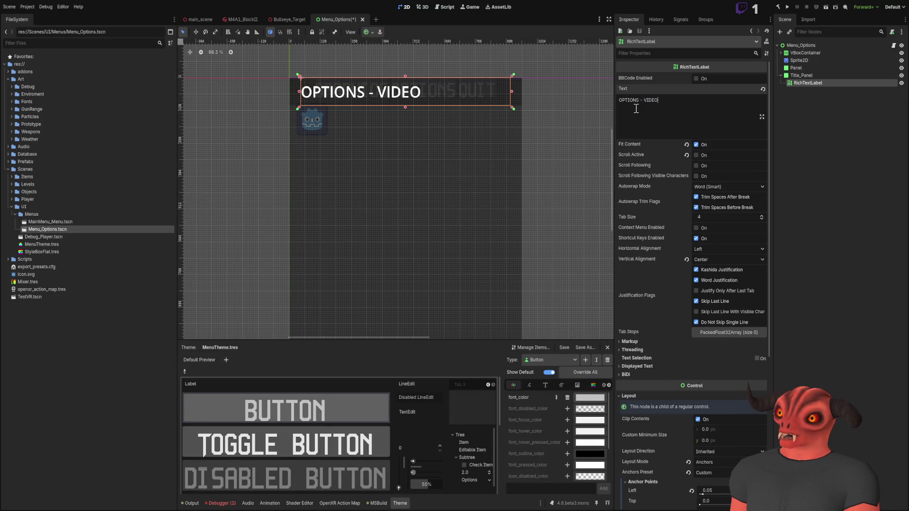
pyautogui.keyDown('shift'); pyautogui.click(640, 100); pyautogui.keyUp('shift')
pyautogui.press('BackSpace')
# Step: Select the Title_Panel node and collapse its children in the Scene dock
pyautogui.click(410, 68)
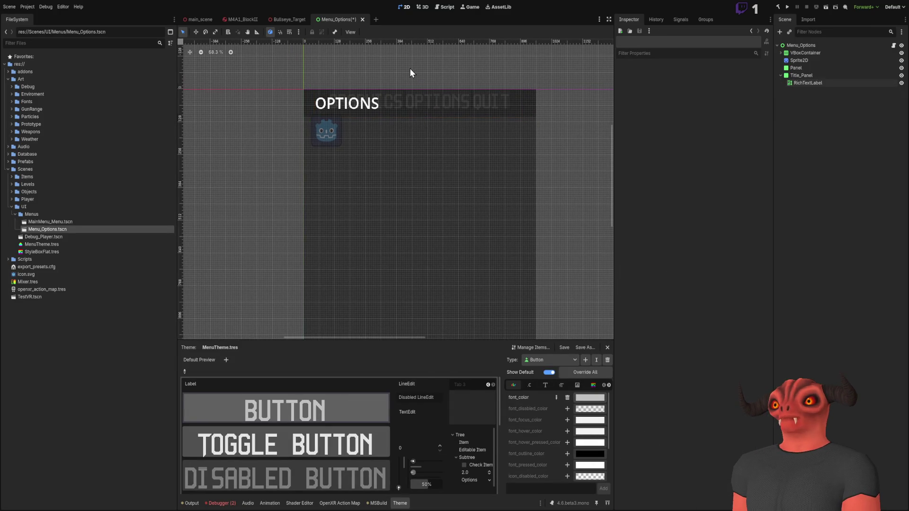
pyautogui.click(847, 84)
pyautogui.click(817, 76)
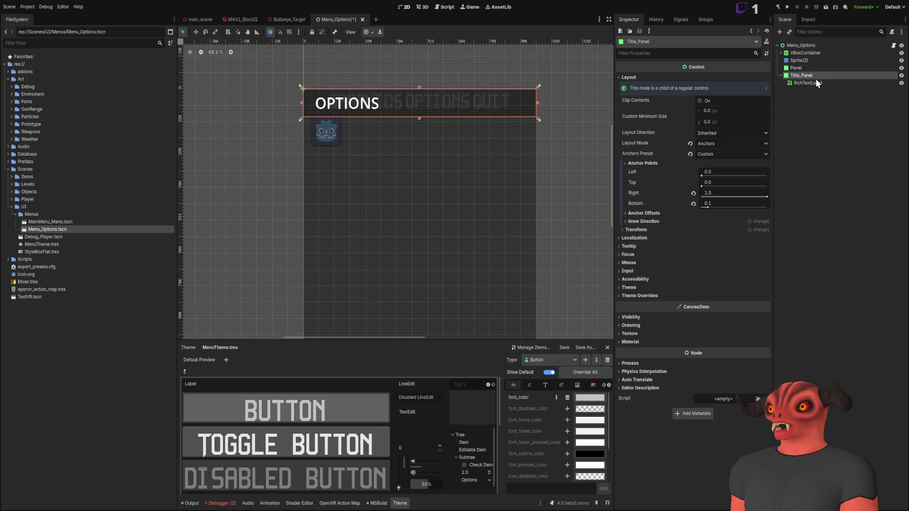
pyautogui.click(781, 76)
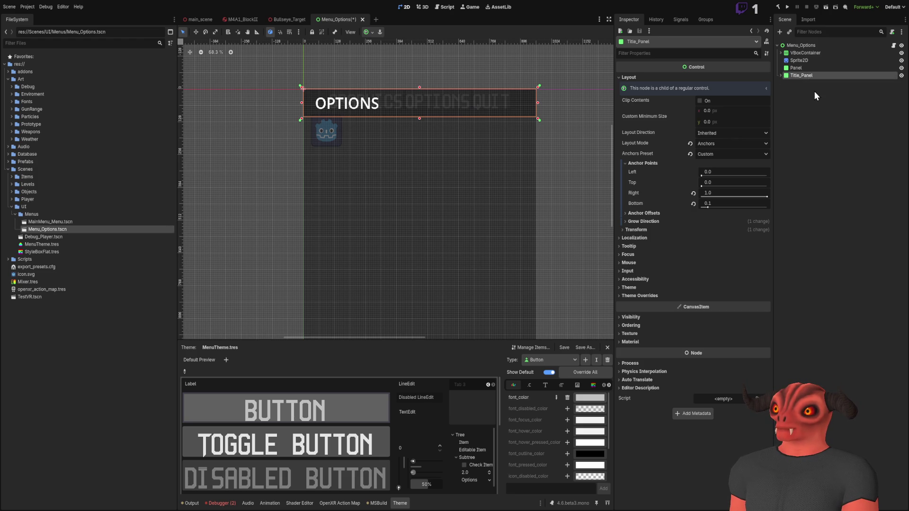
# Step: Duplicate Title_Panel at the scene root as Video_Panel with its label reading VIDEO
pyautogui.hotkey('ctrl', 'c')
pyautogui.hotkey('ctrl', 'v')
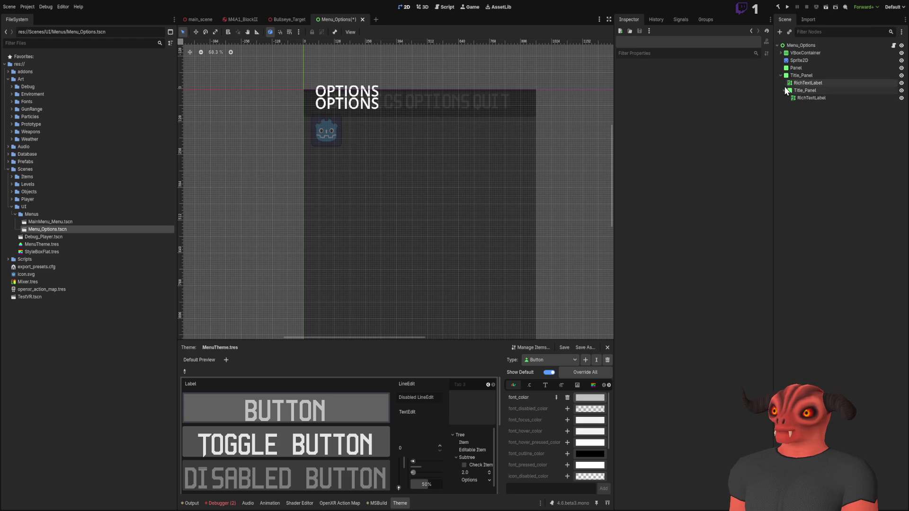
pyautogui.moveTo(794, 89); pyautogui.dragTo(798, 72)
pyautogui.click(781, 76)
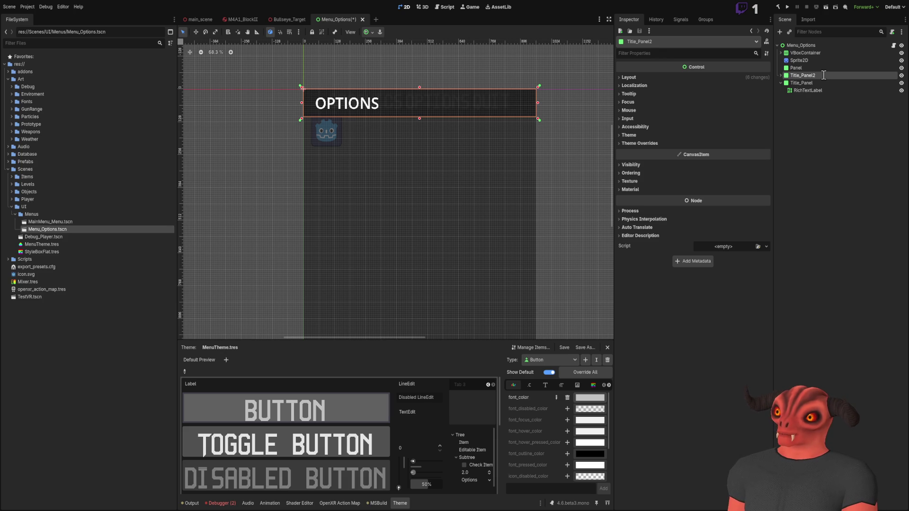
pyautogui.write('Video_Panel')
pyautogui.press('Return')
pyautogui.press('Right')
pyautogui.press('Down')
pyautogui.click(688, 103)
pyautogui.hotkey('ctrl', 'a')
pyautogui.write('VIDEO')
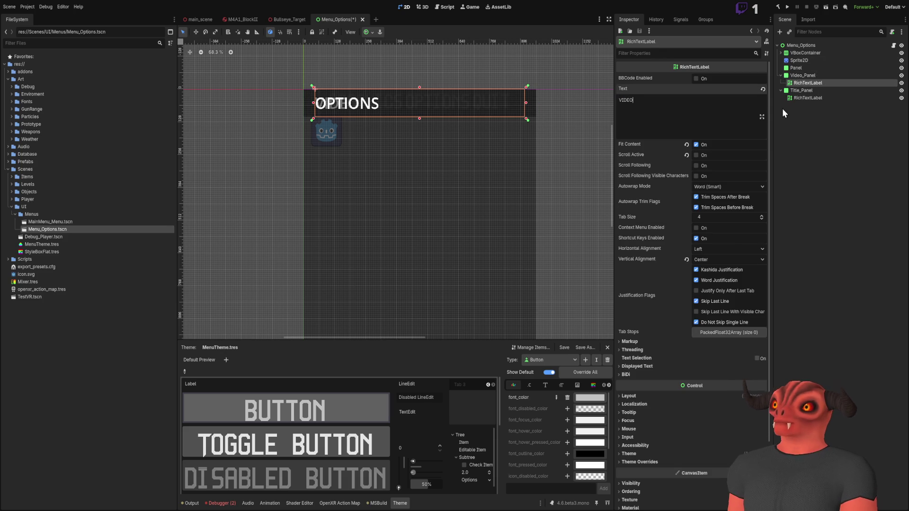
# Step: Anchor Video_Panel at left 0.5, bottom 1 and top 0.1
pyautogui.click(805, 76)
pyautogui.press('Left')
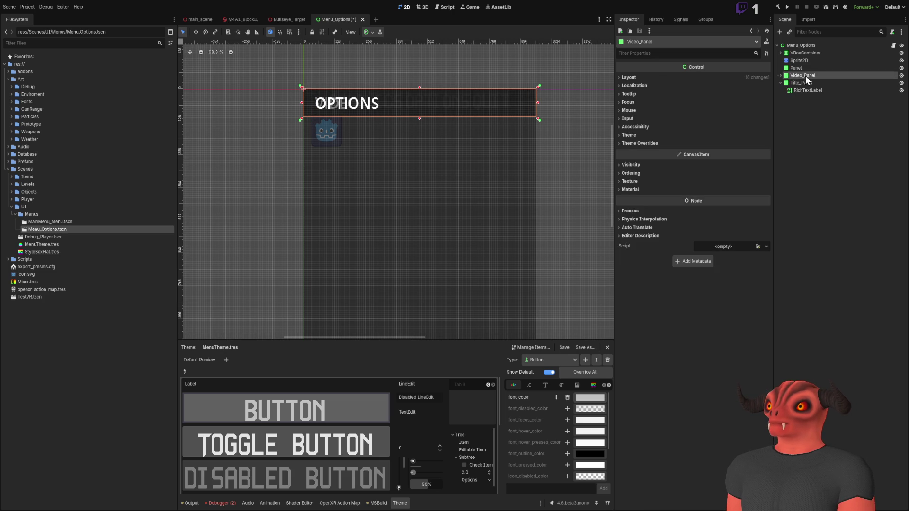
pyautogui.click(646, 78)
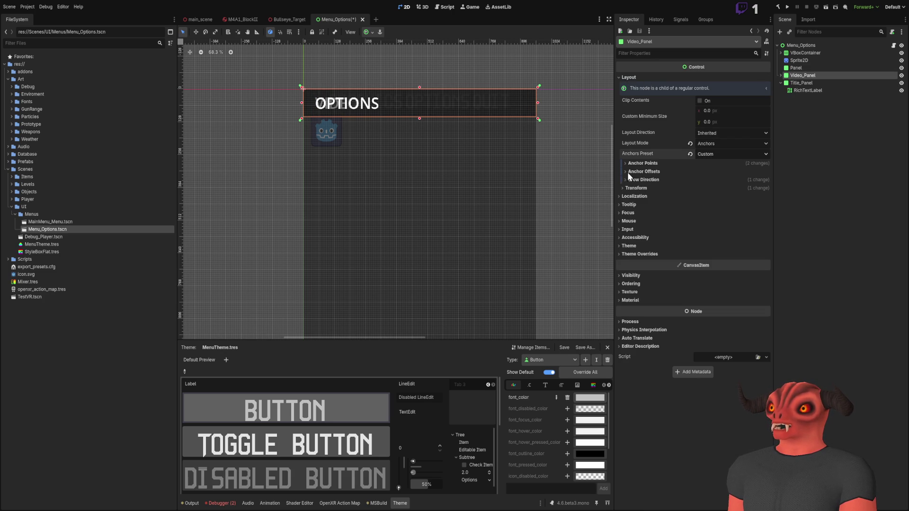
pyautogui.click(642, 163)
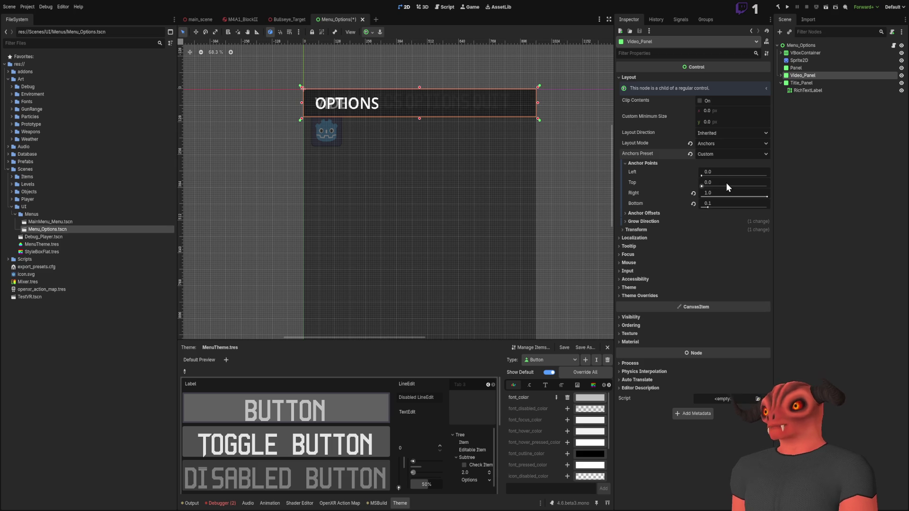
pyautogui.click(725, 173)
pyautogui.write('.5')
pyautogui.press('Return')
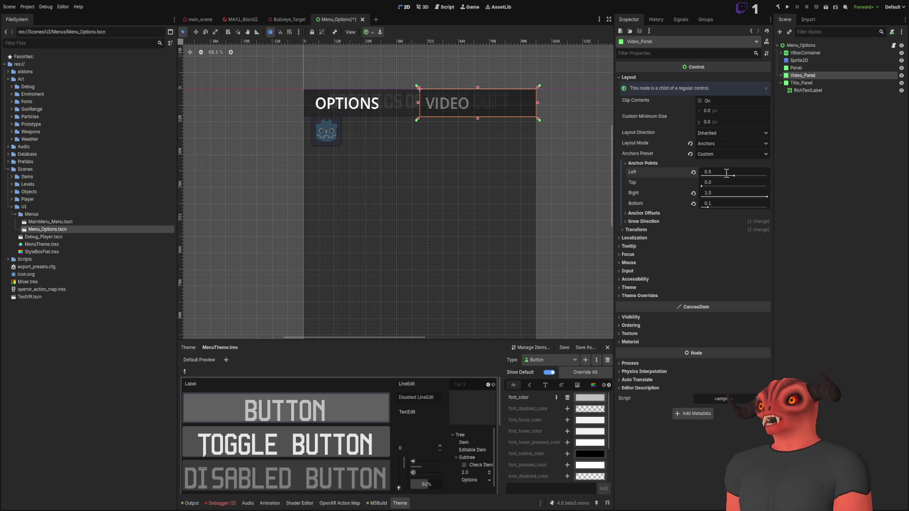
pyautogui.click(718, 205)
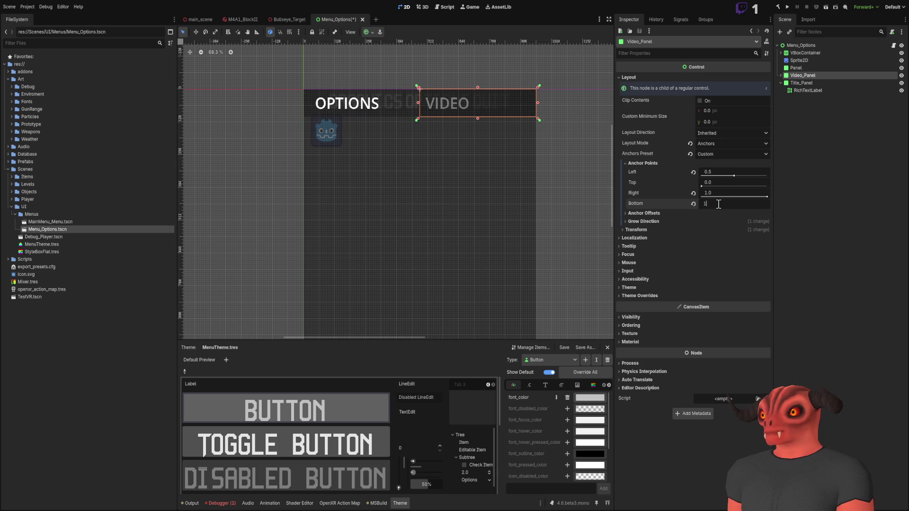
pyautogui.write('1')
pyautogui.press('Return')
pyautogui.click(718, 184)
pyautogui.write('.1')
pyautogui.press('Return')
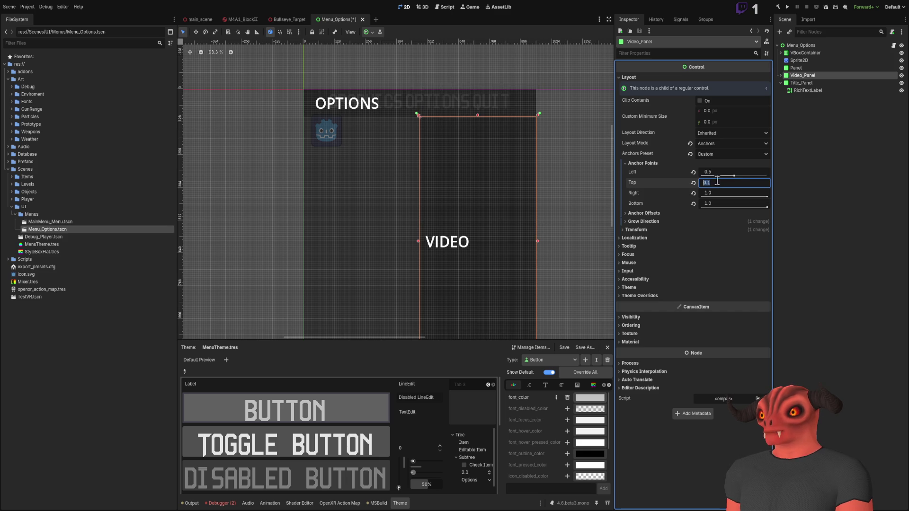
# Step: Preview the Video_Panel layout on the canvas and compare it with the menu concept image
pyautogui.click(812, 139)
pyautogui.scroll(-4, 468, 118)
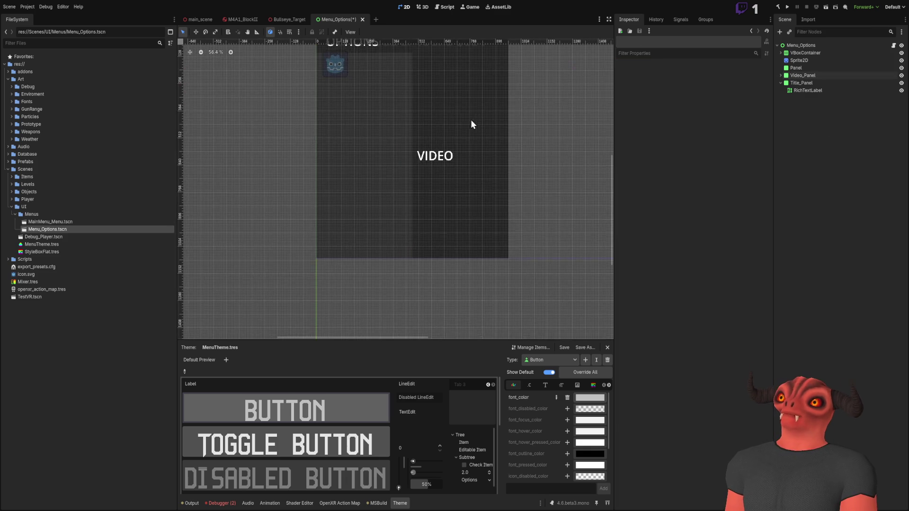
pyautogui.scroll(5, 477, 171)
pyautogui.click(478, 174)
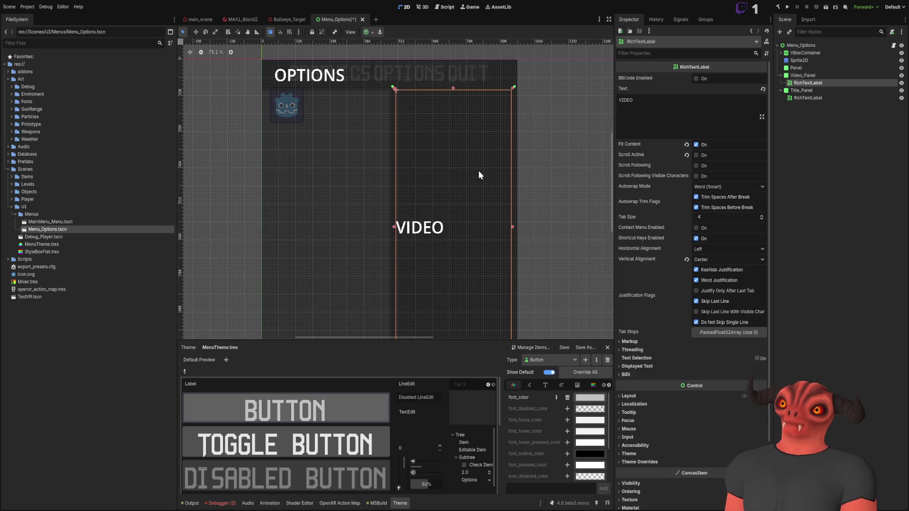
pyautogui.click(577, 148)
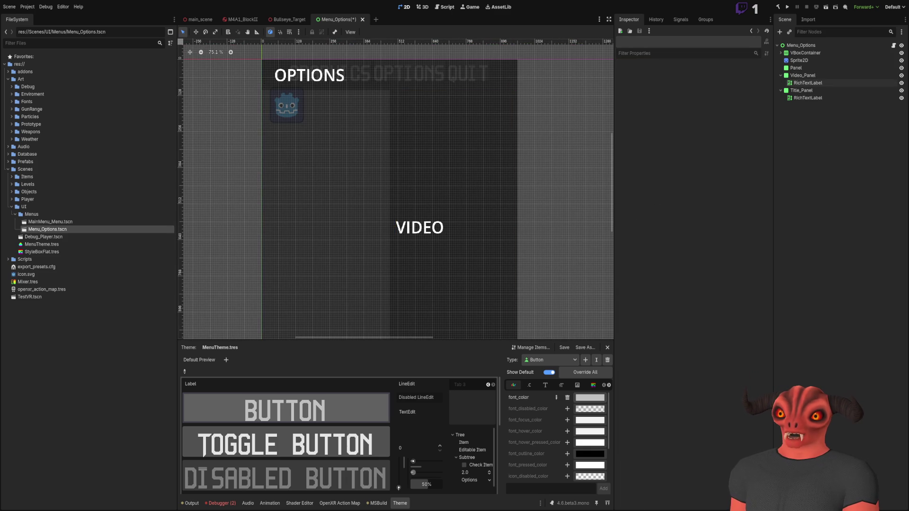
pyautogui.hotkey('alt', 'Tab')
pyautogui.hotkey('alt', 'Tab')
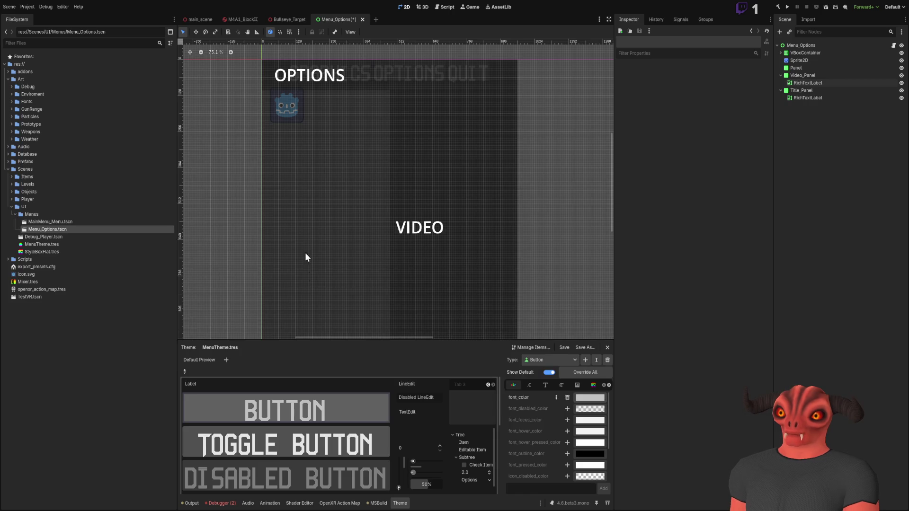
# Step: Select the VBoxContainer holding the three menu buttons in the scene tree
pyautogui.click(781, 75)
pyautogui.click(800, 52)
pyautogui.click(781, 53)
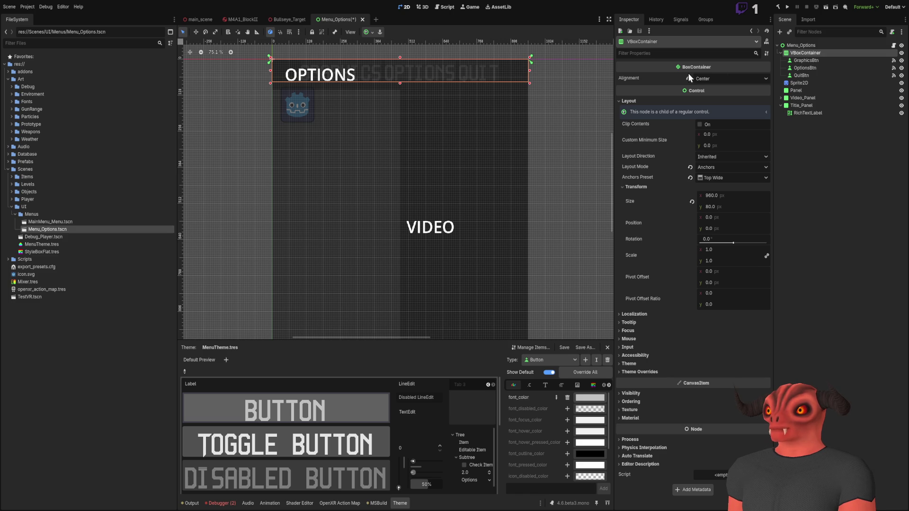
pyautogui.click(801, 45)
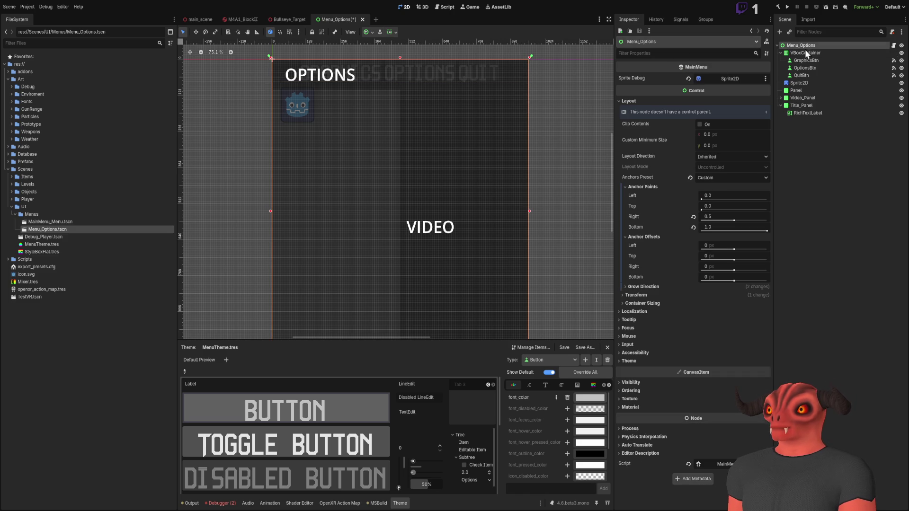
pyautogui.click(793, 54)
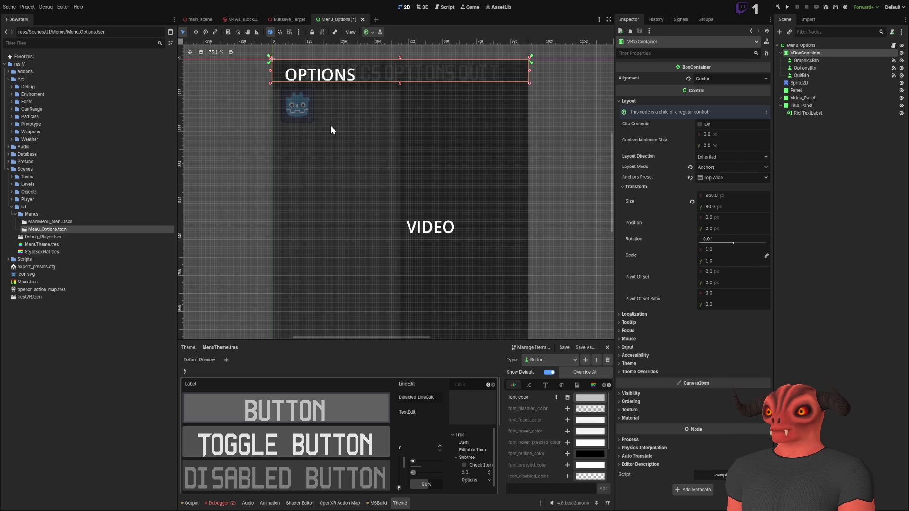
# Step: Revert the button column's size and reorder VBoxContainer and Title_Panel in the hierarchy
pyautogui.hotkey('ctrl', 'z')
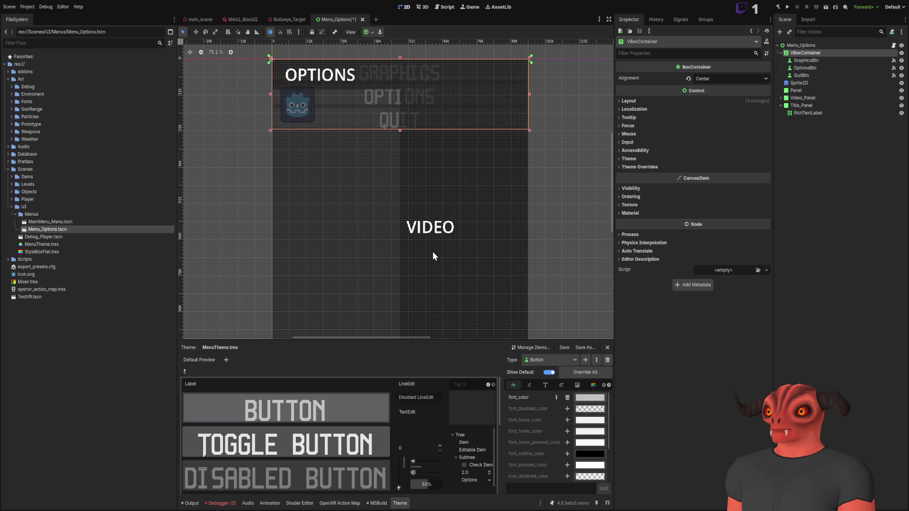
pyautogui.moveTo(406, 181)
pyautogui.mouseDown()
pyautogui.moveTo(464, 181)
pyautogui.moveTo(440, 144)
pyautogui.moveTo(414, 151)
pyautogui.mouseUp()
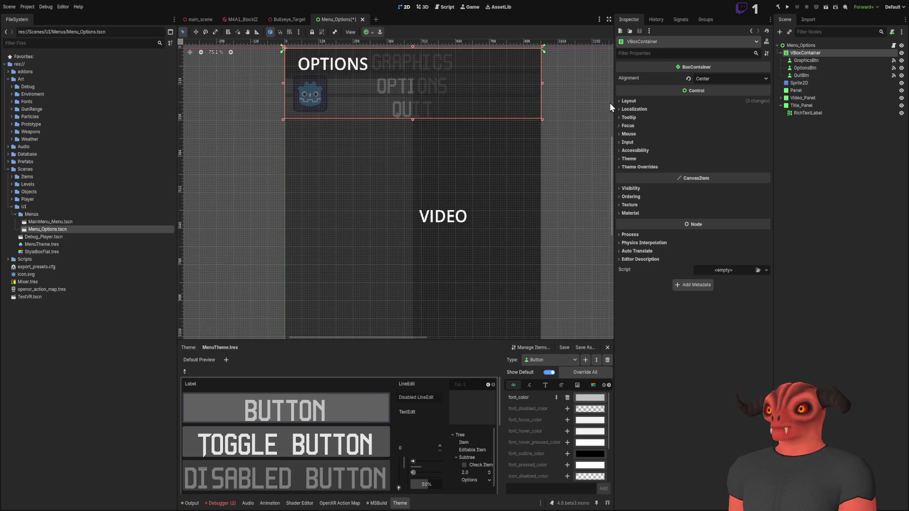
pyautogui.click(622, 102)
pyautogui.moveTo(803, 52); pyautogui.dragTo(807, 101)
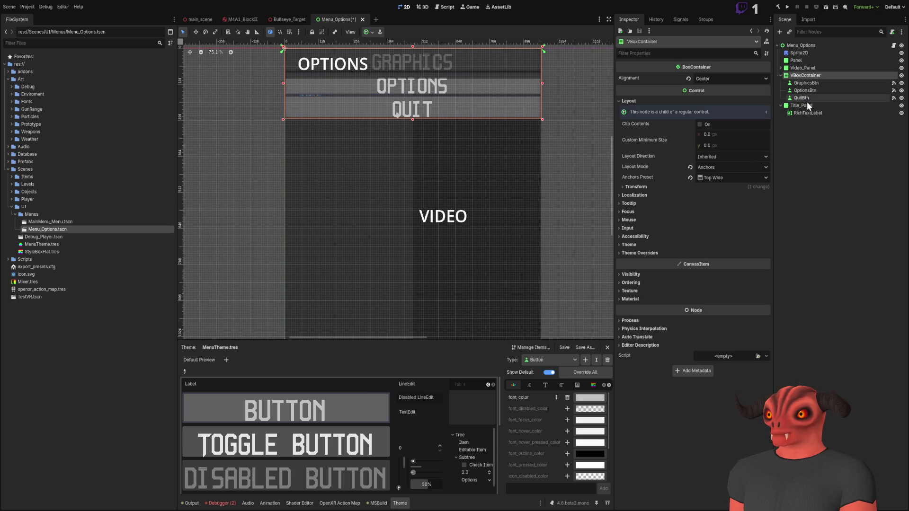
pyautogui.click(802, 74)
pyautogui.click(777, 106)
pyautogui.moveTo(789, 106); pyautogui.dragTo(803, 66)
# Step: Parent Title_Panel, Video_Panel and VBoxContainer under Panel, renamed Background_Panel
pyautogui.click(804, 61)
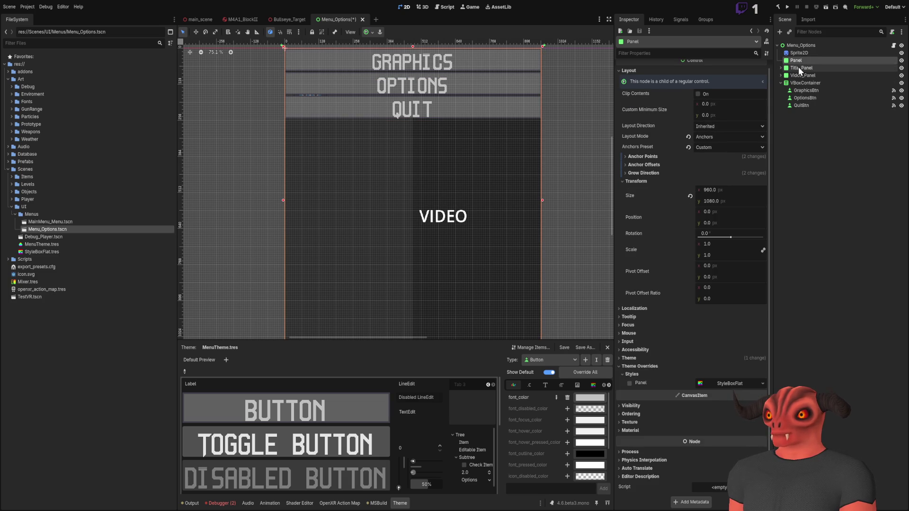
pyautogui.press('Delete')
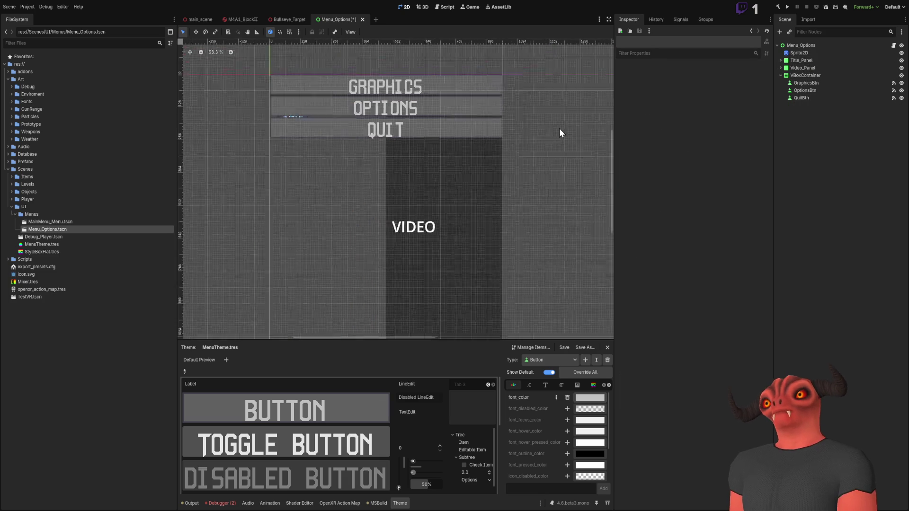
pyautogui.hotkey('ctrl', 'z')
pyautogui.click(806, 68)
pyautogui.keyDown('shift'); pyautogui.click(806, 76); pyautogui.keyUp('shift')
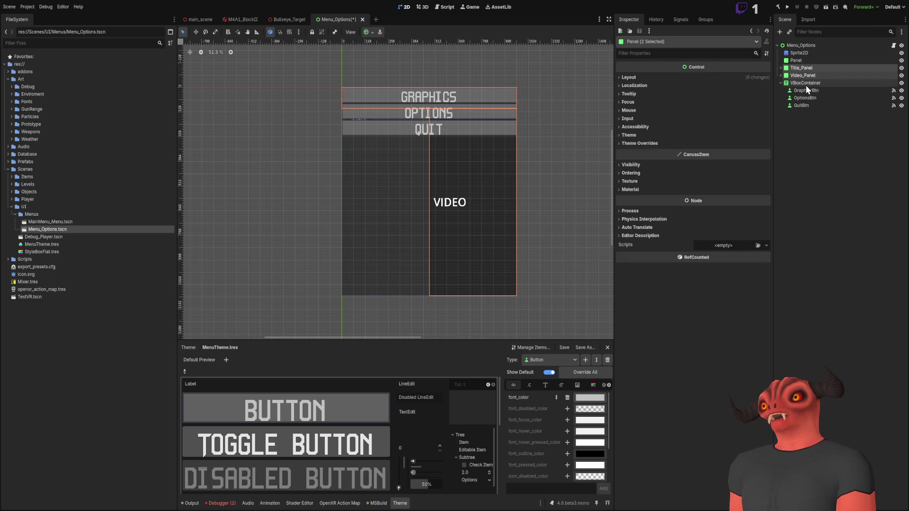
pyautogui.keyDown('ctrl'); pyautogui.click(806, 82); pyautogui.keyUp('ctrl')
pyautogui.moveTo(806, 83); pyautogui.dragTo(806, 60)
pyautogui.click(806, 61)
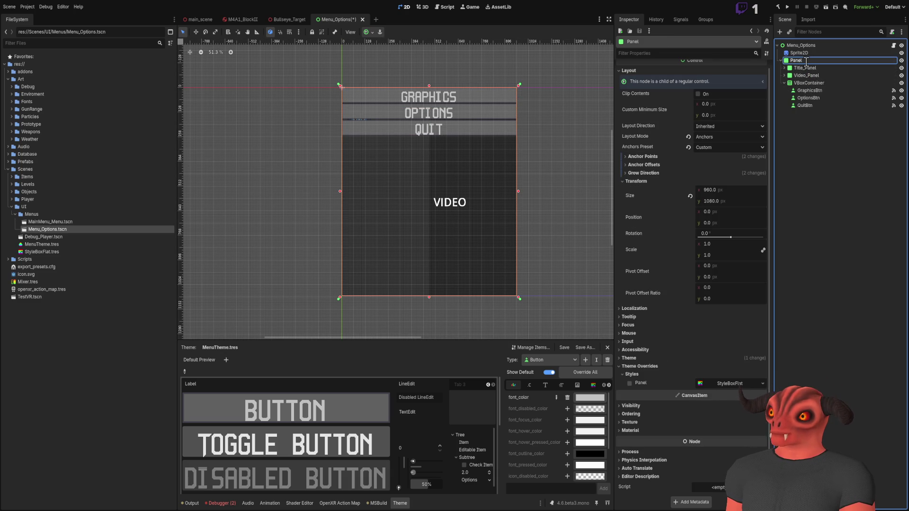
pyautogui.write('Background_Panel')
pyautogui.press('Return')
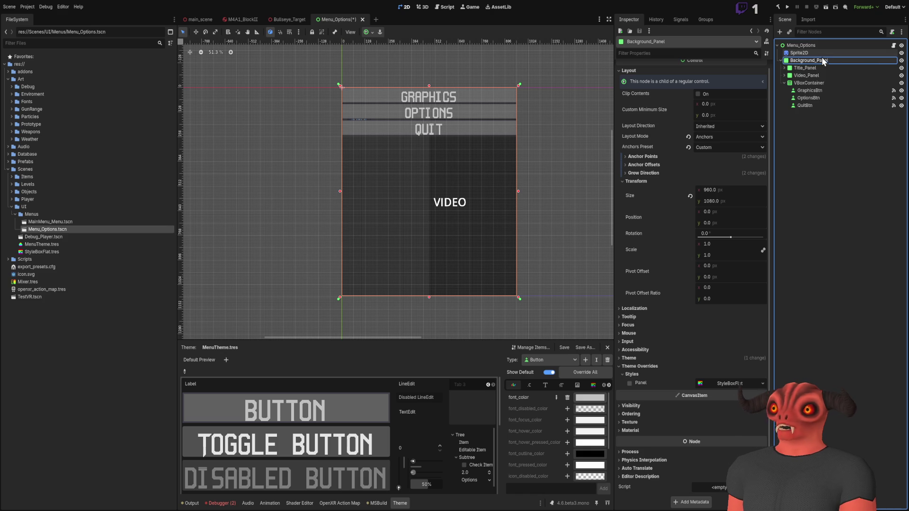
# Step: Give the VBoxContainer custom anchors: right 0.5, bottom 1, top 0.9
pyautogui.click(798, 128)
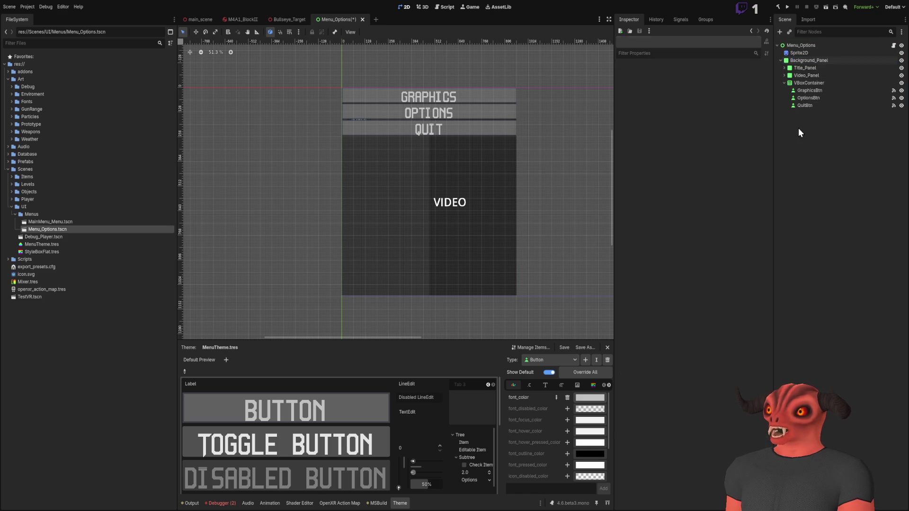
pyautogui.click(784, 82)
pyautogui.click(797, 83)
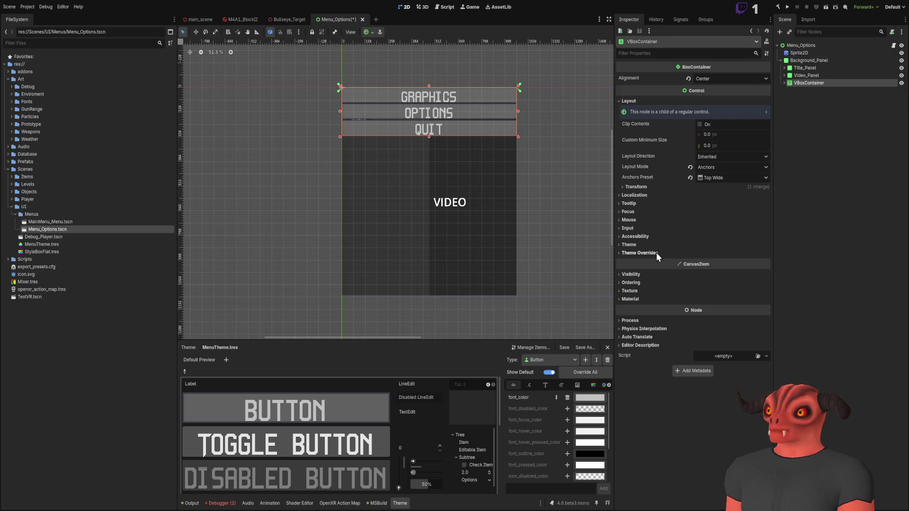
pyautogui.click(639, 188)
pyautogui.click(640, 187)
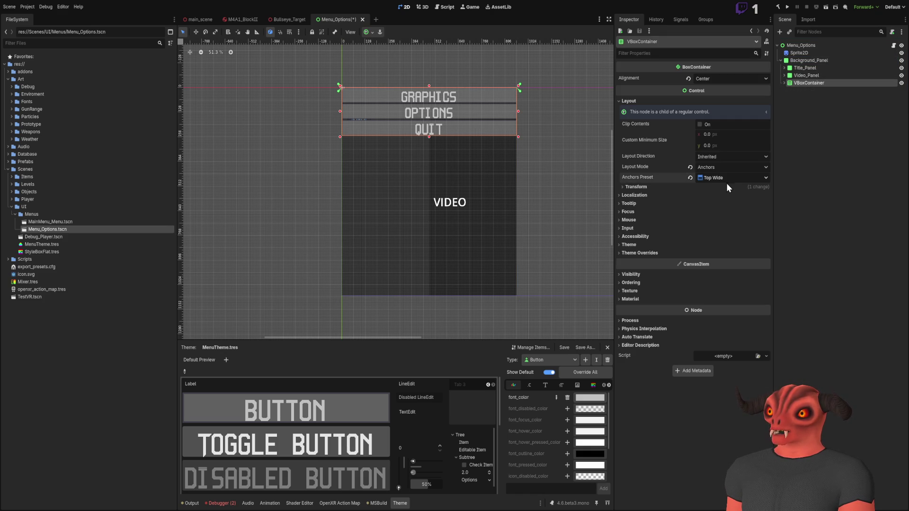
pyautogui.click(645, 187)
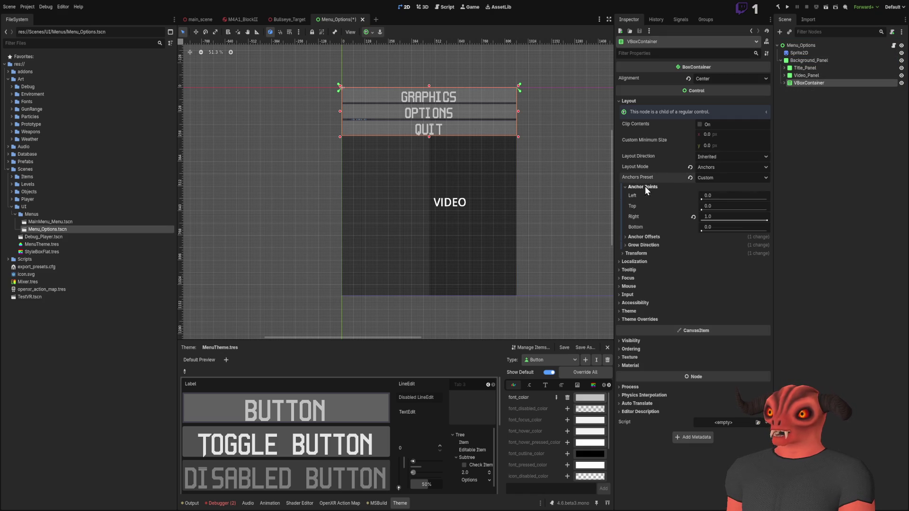
pyautogui.click(722, 218)
pyautogui.write('0.5')
pyautogui.press('Return')
pyautogui.click(720, 226)
pyautogui.write('1')
pyautogui.press('Return')
pyautogui.click(719, 203)
pyautogui.write('0.9')
pyautogui.press('Return')
# Step: Reset the container's bottom offset and move its position to 0,0
pyautogui.scroll(-3, 532, 140)
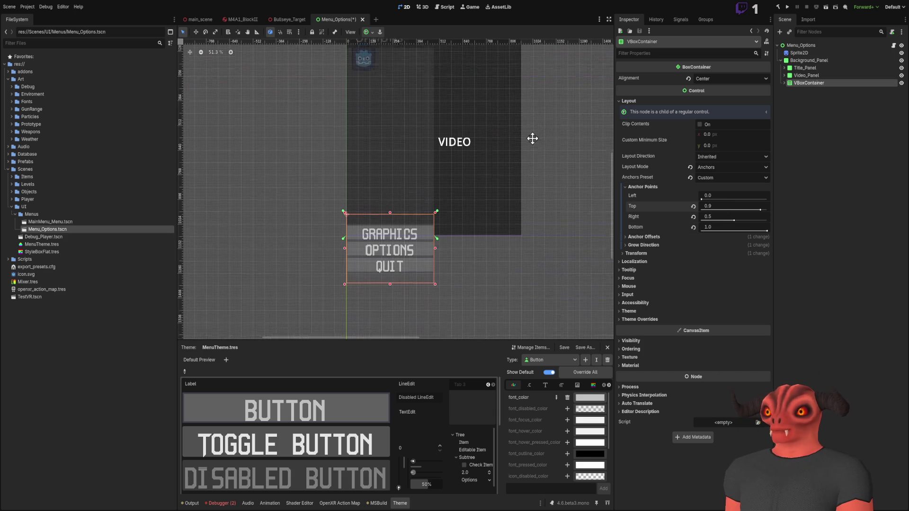
pyautogui.click(641, 245)
pyautogui.click(644, 236)
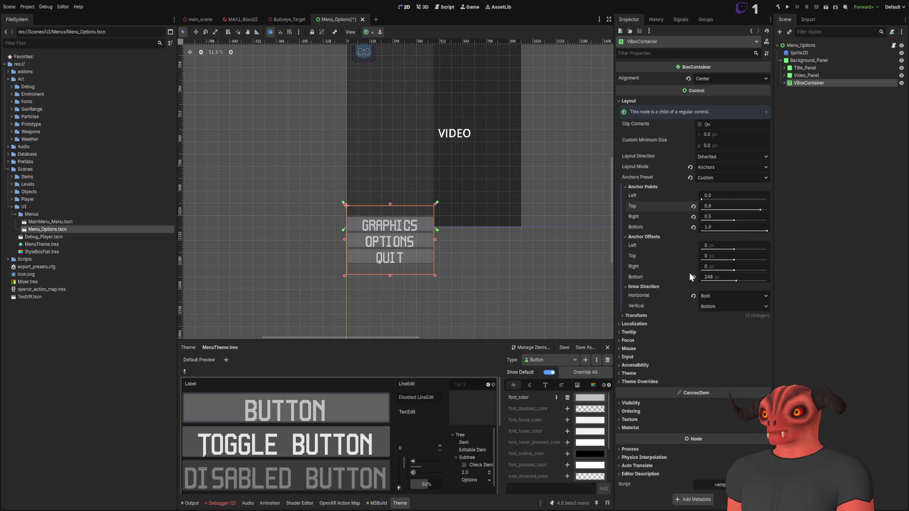
pyautogui.click(694, 277)
pyautogui.click(644, 236)
pyautogui.click(643, 245)
pyautogui.click(644, 253)
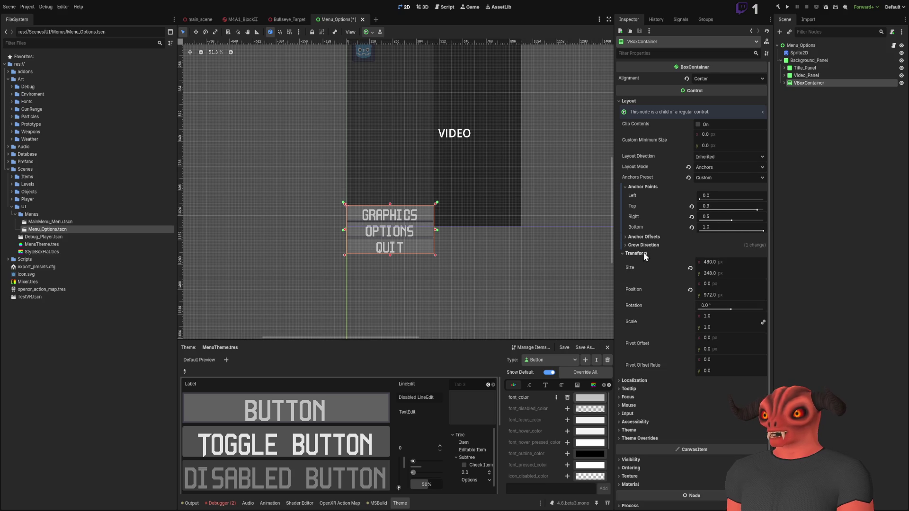
pyautogui.click(690, 289)
pyautogui.scroll(3, 472, 260)
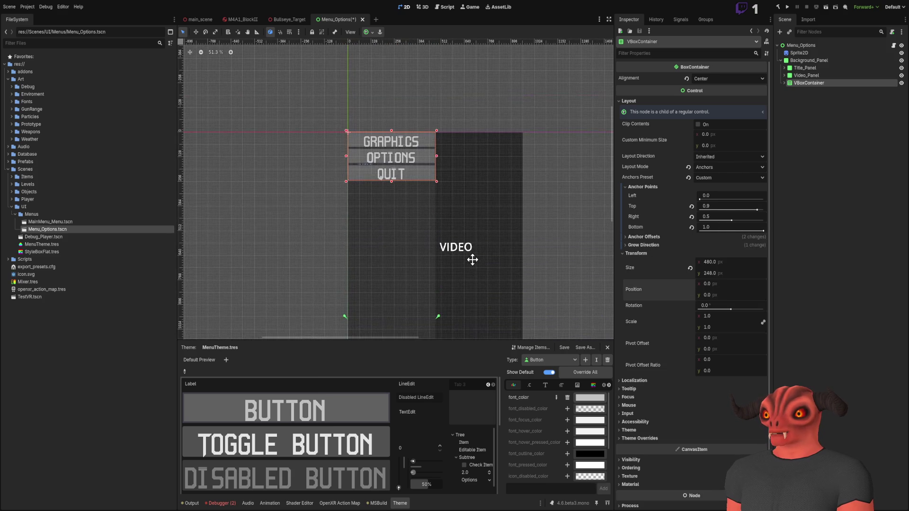
pyautogui.scroll(-1, 483, 216)
pyautogui.scroll(2, 484, 209)
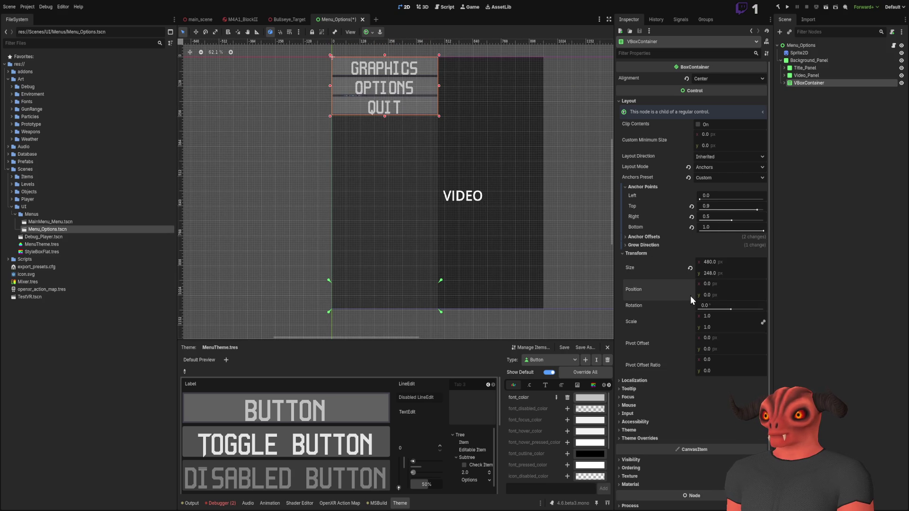
pyautogui.click(640, 253)
pyautogui.moveTo(489, 152); pyautogui.dragTo(494, 197)
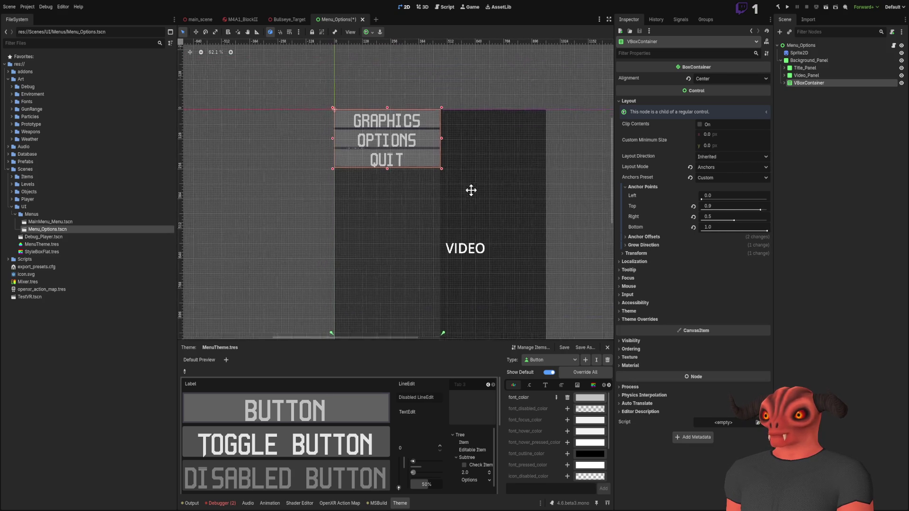
# Step: Zero the VBoxContainer's top and bottom anchor offsets
pyautogui.click(784, 83)
pyautogui.click(807, 91)
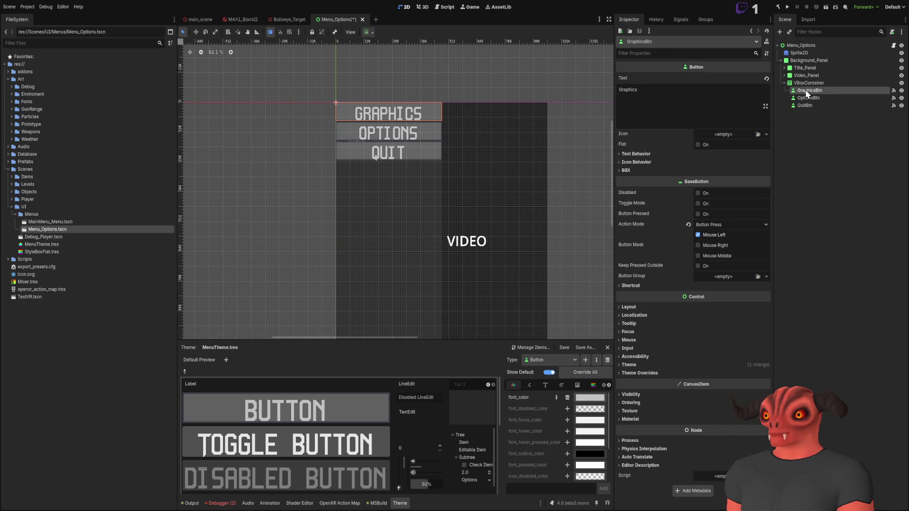
pyautogui.click(809, 85)
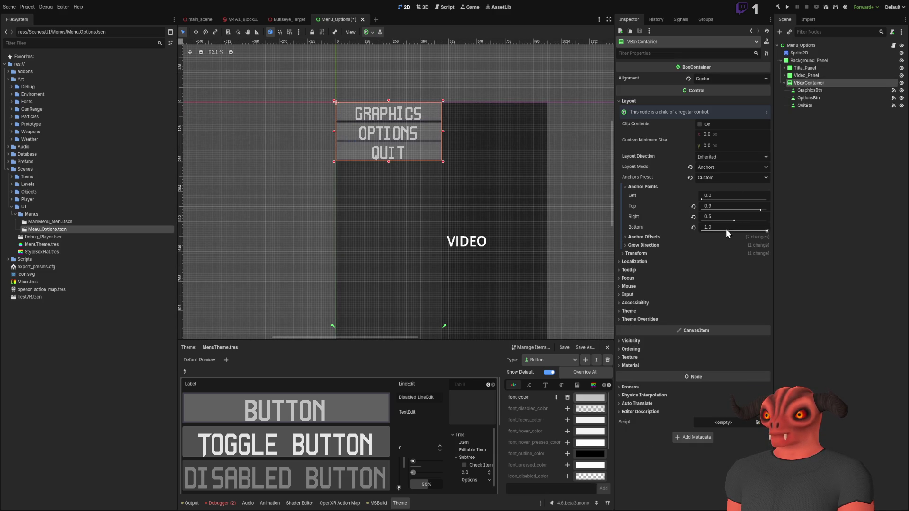
pyautogui.moveTo(766, 231)
pyautogui.mouseDown()
pyautogui.moveTo(672, 234)
pyautogui.moveTo(853, 240)
pyautogui.mouseUp()
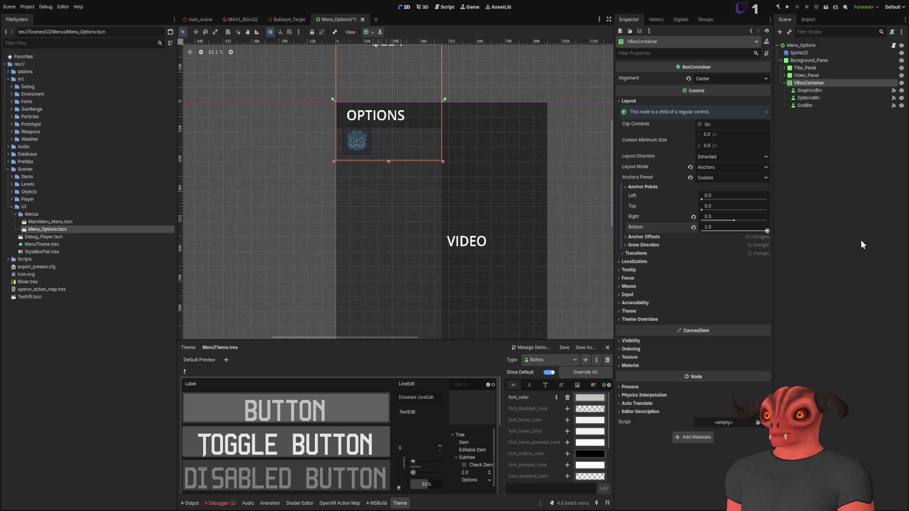
pyautogui.click(649, 235)
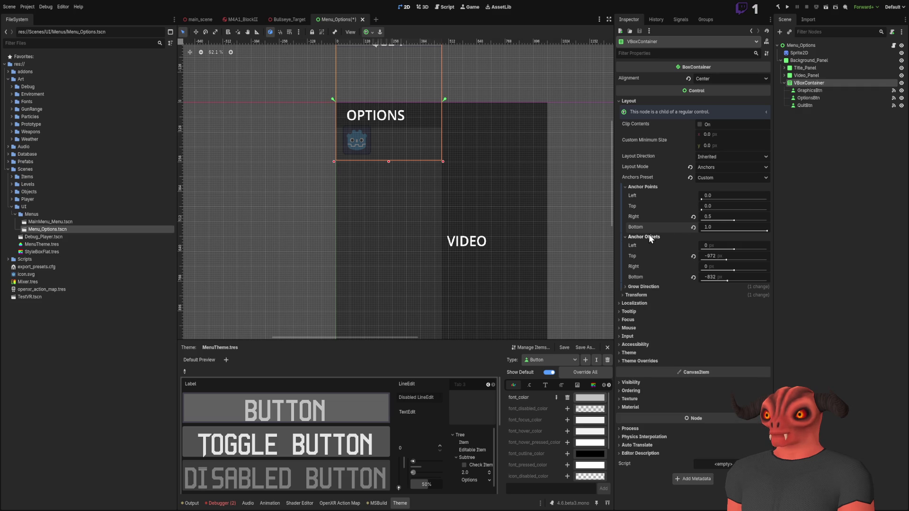
pyautogui.click(728, 256)
pyautogui.press('Return')
pyautogui.moveTo(719, 279); pyautogui.dragTo(732, 279)
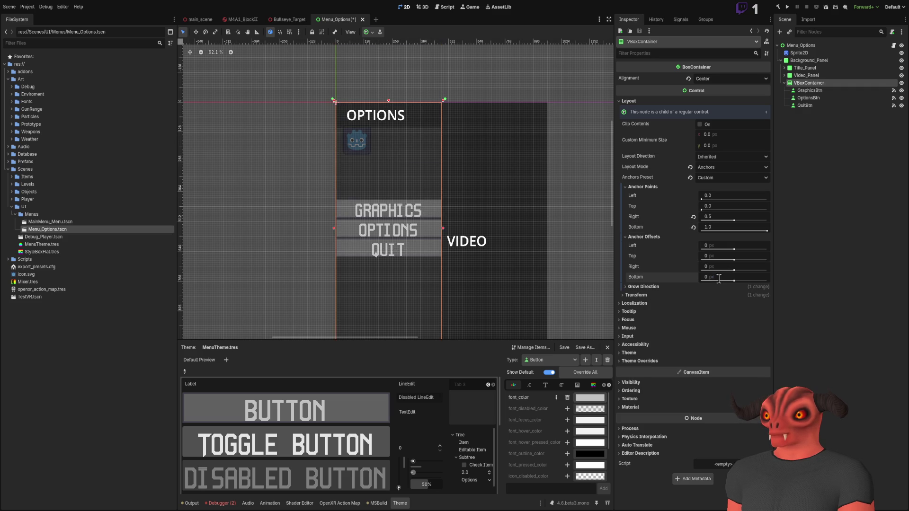
# Step: Correct the container's top anchor to 0.1 so the column starts below the title
pyautogui.scroll(-2, 513, 240)
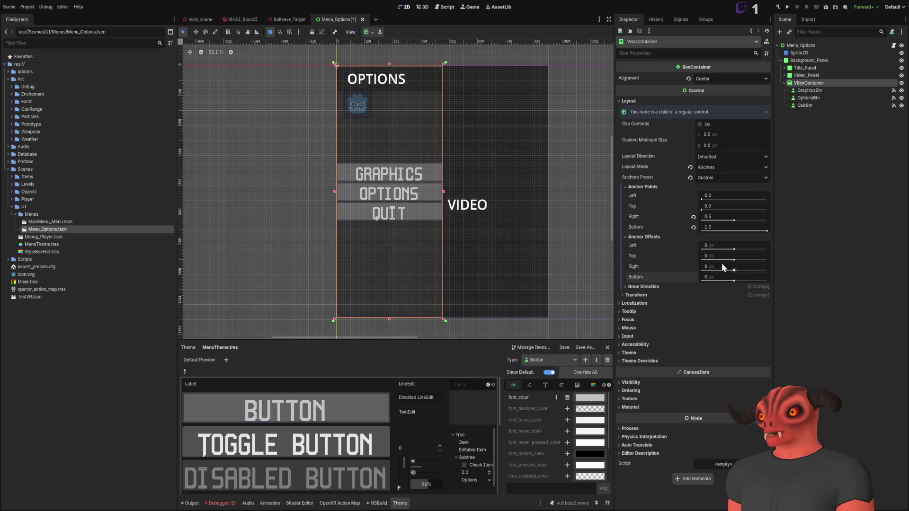
pyautogui.click(734, 227)
pyautogui.click(719, 206)
pyautogui.write('0.1')
pyautogui.press('Return')
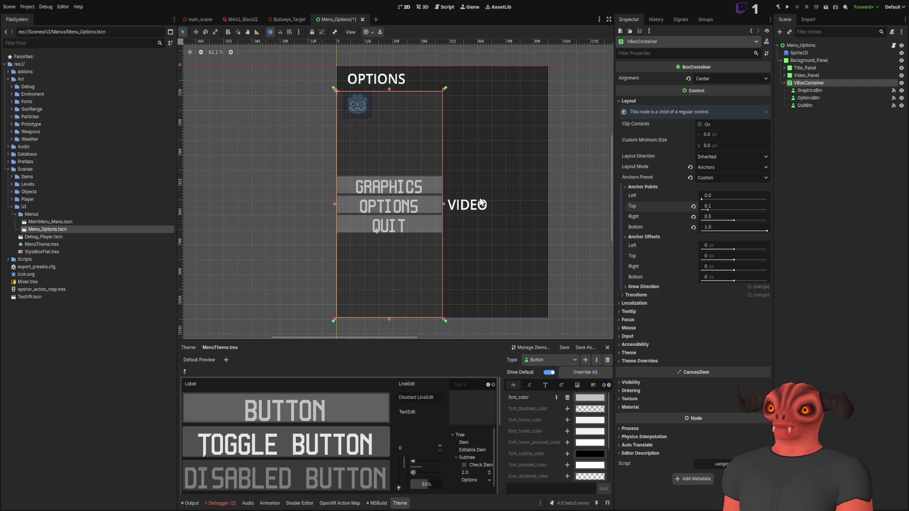
pyautogui.scroll(2, 464, 205)
pyautogui.hscroll(1, 464, 204)
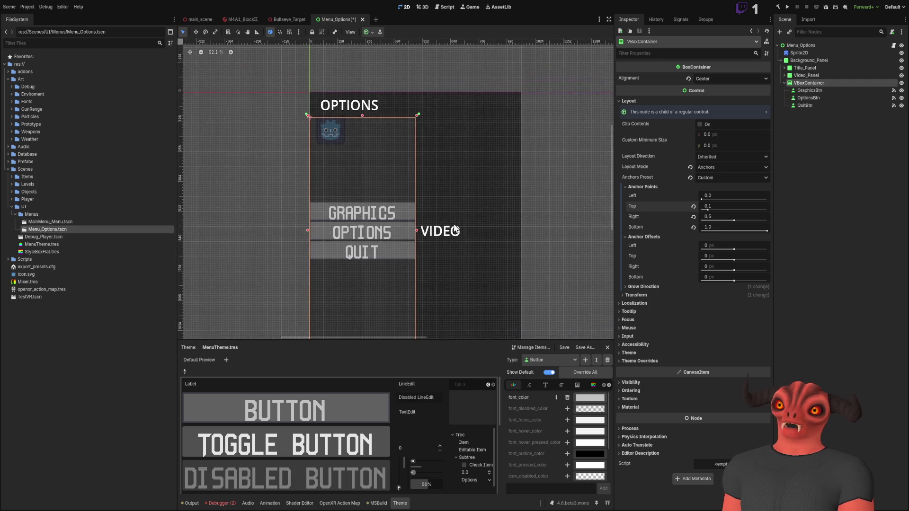
pyautogui.click(549, 179)
pyautogui.scroll(-3, 511, 223)
pyautogui.scroll(3, 501, 206)
# Step: Change GraphicsBtn's label text to Video
pyautogui.click(809, 90)
pyautogui.click(679, 97)
pyautogui.hotkey('ctrl', 'a')
pyautogui.write('Video')
# Step: Replace OptionsBtn's label text with Audio
pyautogui.click(851, 97)
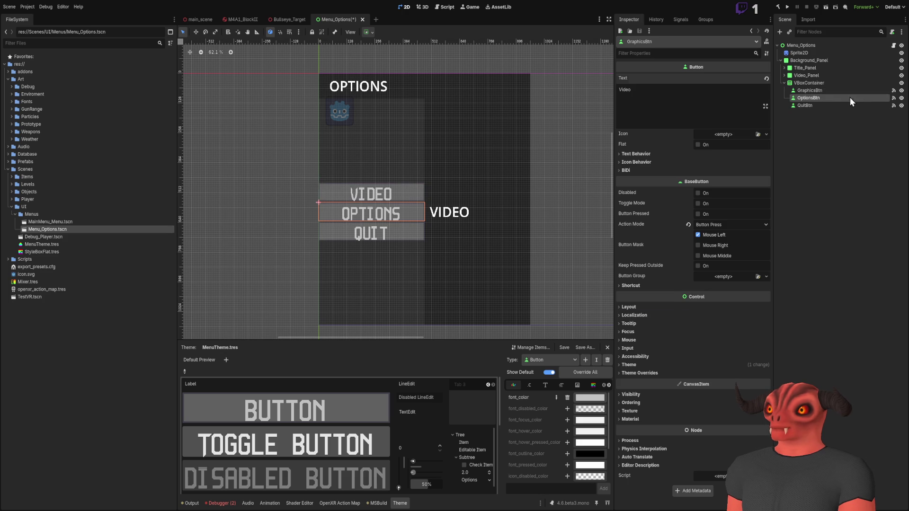
pyautogui.click(713, 97)
pyautogui.hotkey('ctrl', 'a')
pyautogui.press('BackSpace')
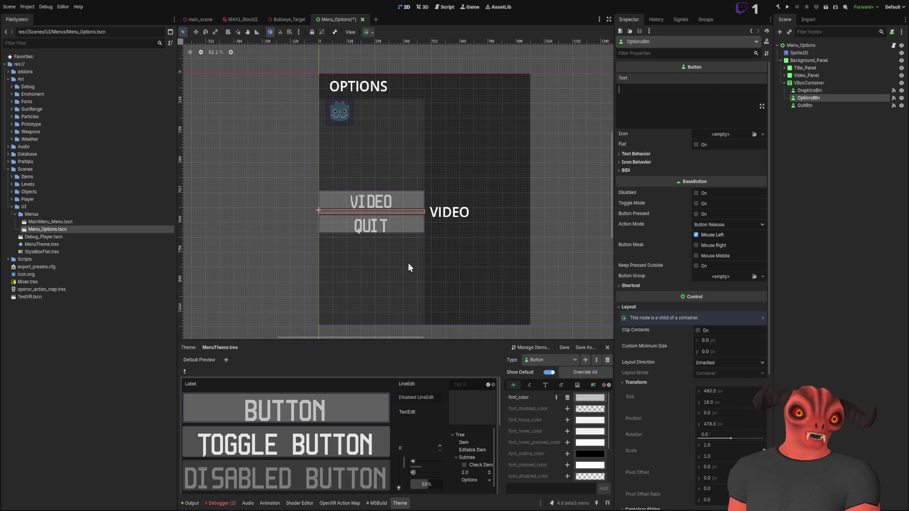
pyautogui.hotkey('alt', 'Tab')
pyautogui.hotkey('alt', 'Tab')
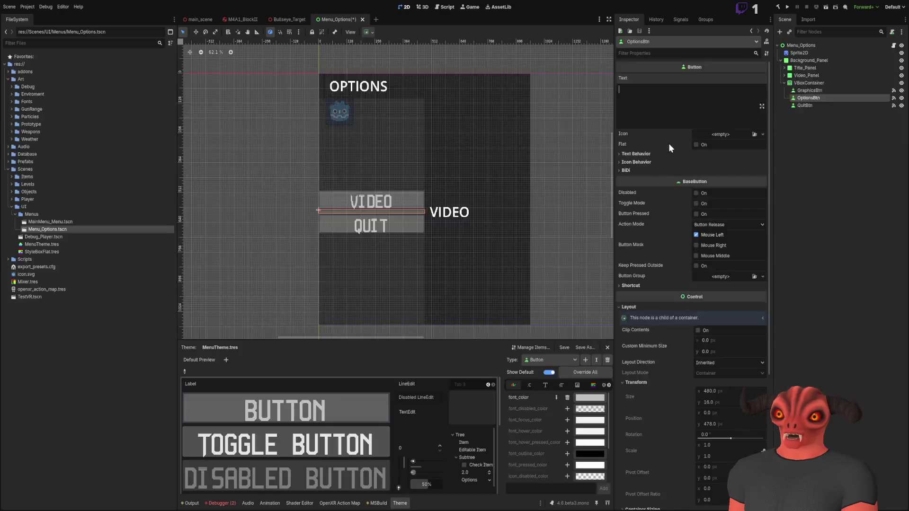
pyautogui.write('Audio')
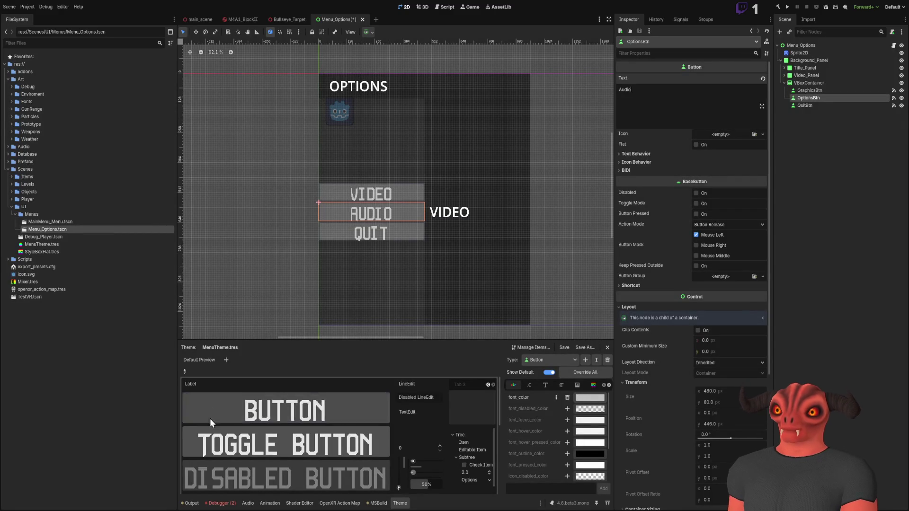
pyautogui.hotkey('alt', 'Tab')
pyautogui.hotkey('alt', 'Tab')
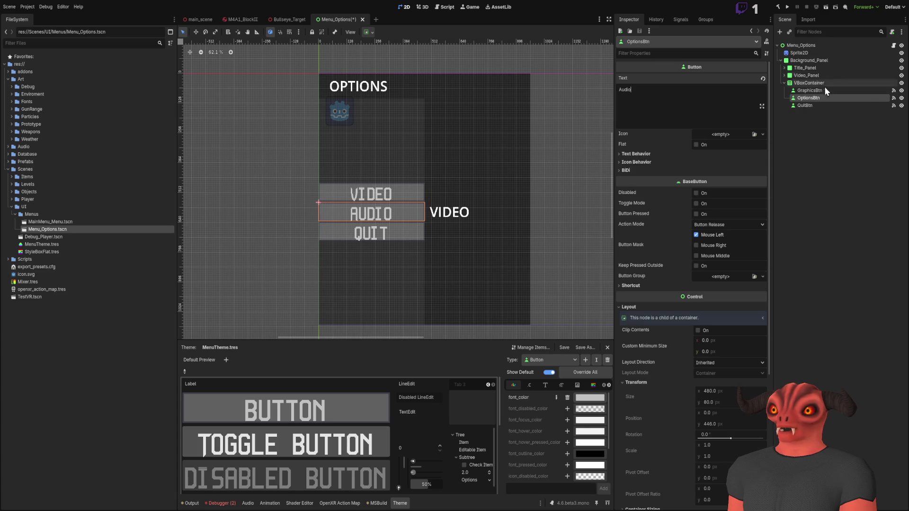
# Step: Change the Quit button's label text to Graphics
pyautogui.click(823, 110)
pyautogui.click(823, 105)
pyautogui.click(718, 106)
pyautogui.hotkey('ctrl', 'a')
pyautogui.write('Grta')
pyautogui.press('BackSpace')
pyautogui.press('BackSpace')
pyautogui.write('aphics')
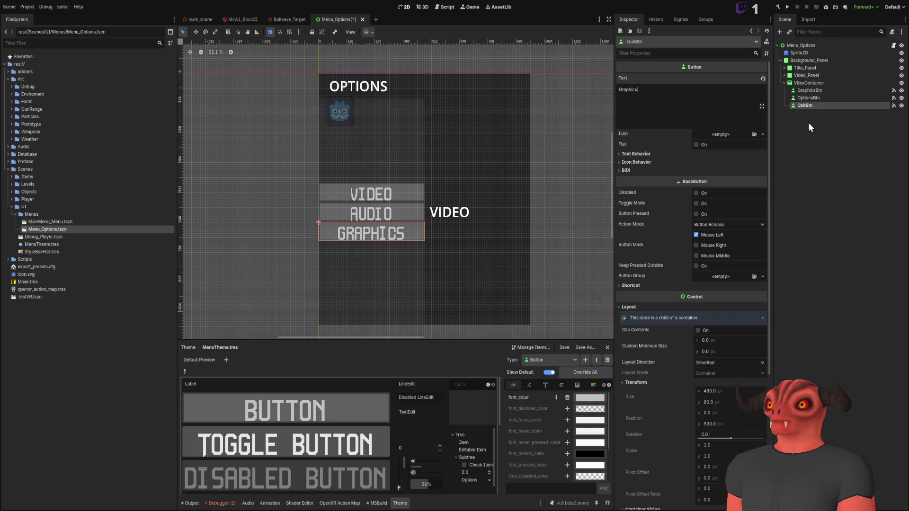
# Step: Remove stray text from the Graphics label and rename the node GraphicsBtn2
pyautogui.moveTo(811, 106); pyautogui.dragTo(711, 112)
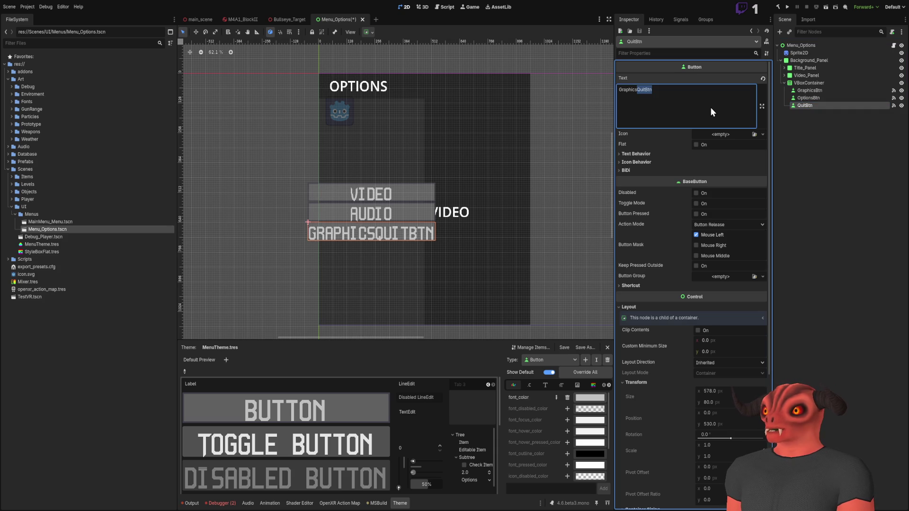
pyautogui.write('G')
pyautogui.press('Return')
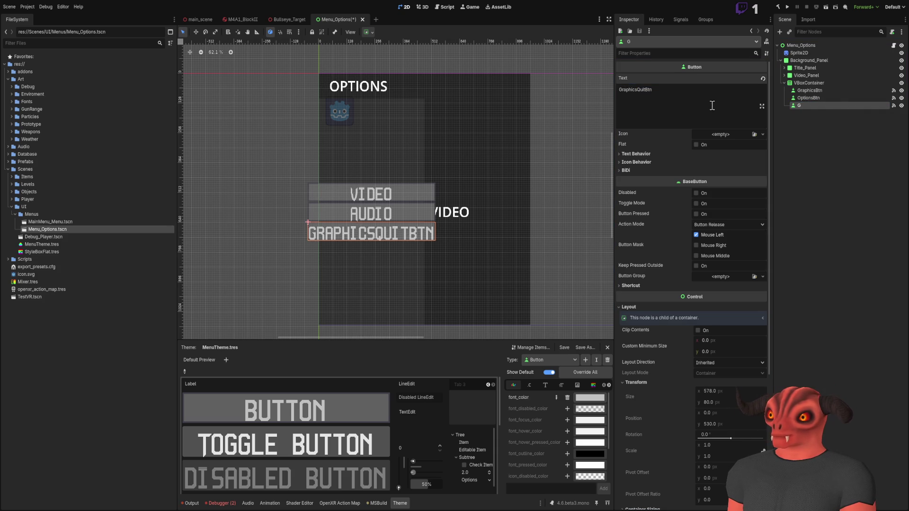
pyautogui.moveTo(638, 90); pyautogui.dragTo(653, 90)
pyautogui.press('BackSpace')
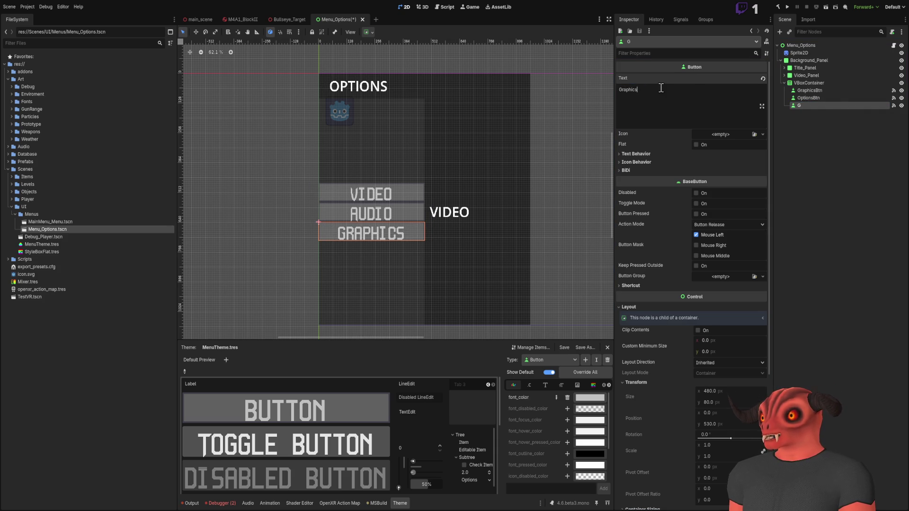
pyautogui.doubleClick(826, 105)
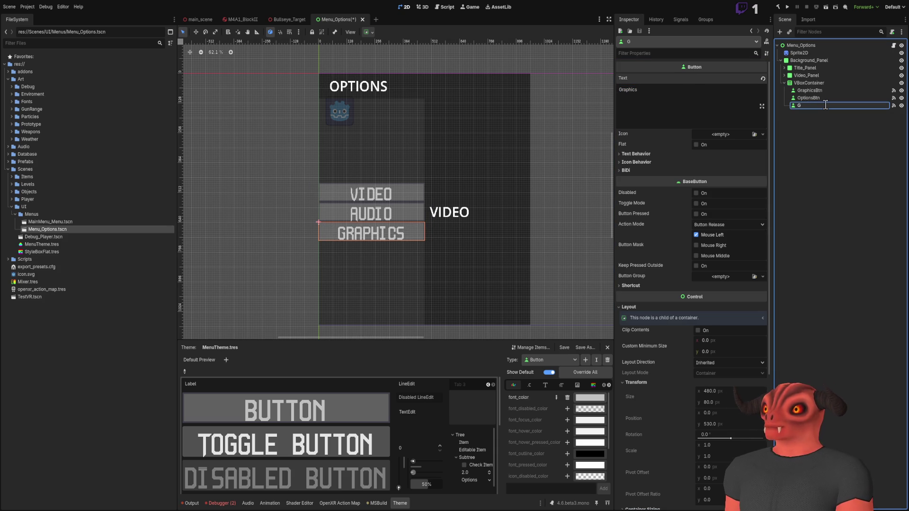
pyautogui.write('GraphicsBtn2')
pyautogui.press('Return')
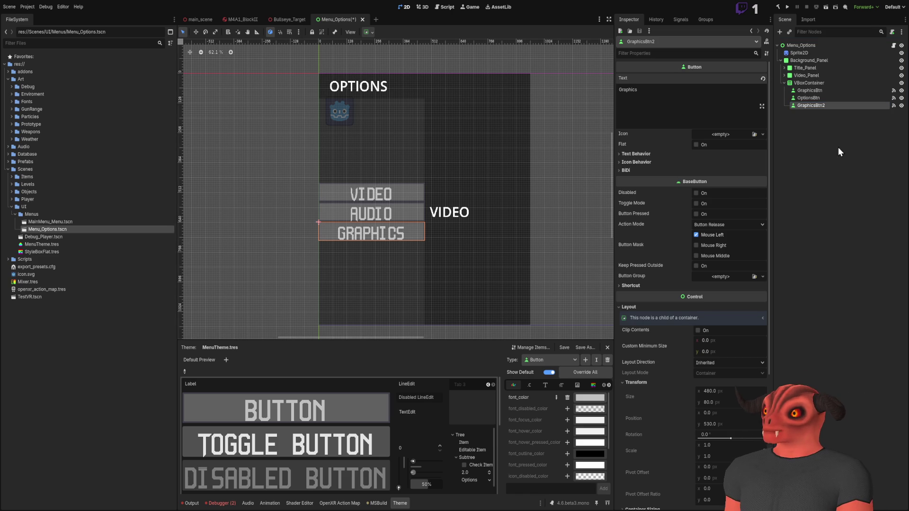
# Step: Remove stray OptionsBtn text from the second button so it reads Audio
pyautogui.click(818, 90)
pyautogui.click(812, 98)
pyautogui.hotkey('ctrl', 'v')
pyautogui.click(791, 146)
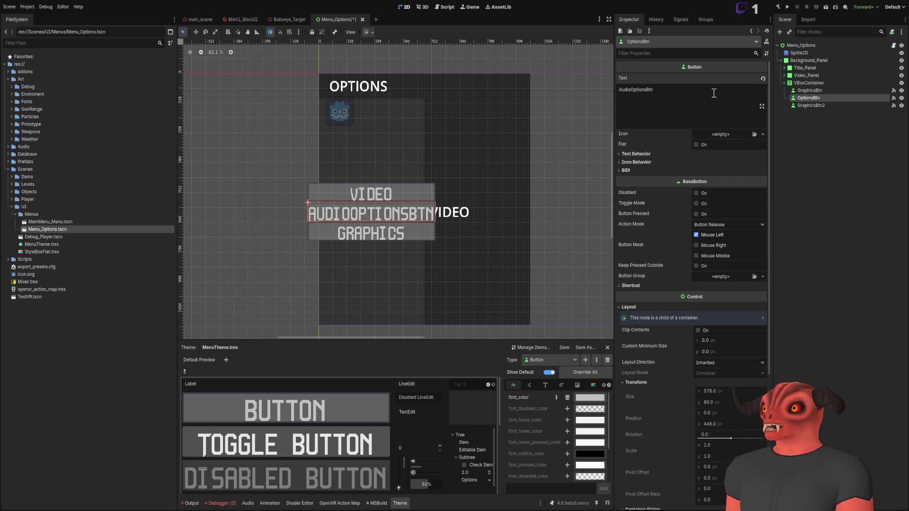
pyautogui.moveTo(631, 113); pyautogui.dragTo(672, 93)
pyautogui.press('BackSpace')
pyautogui.click(839, 138)
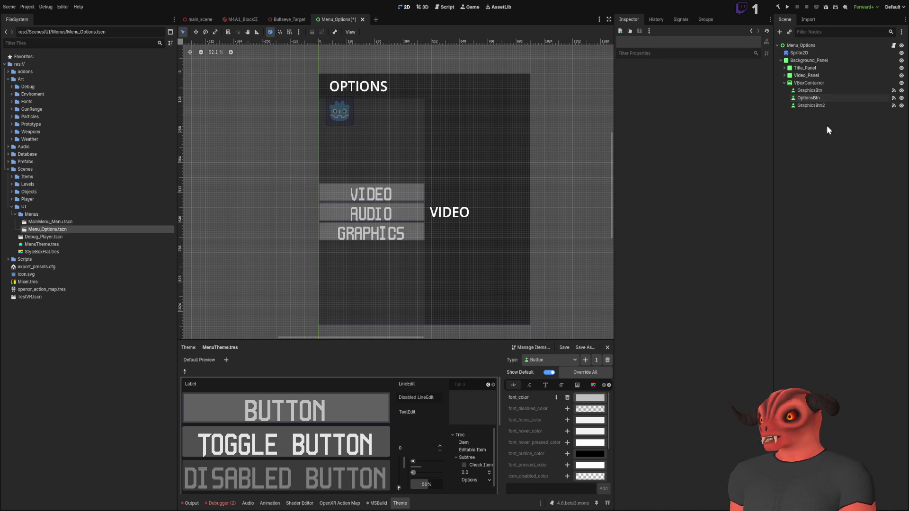
pyautogui.click(825, 98)
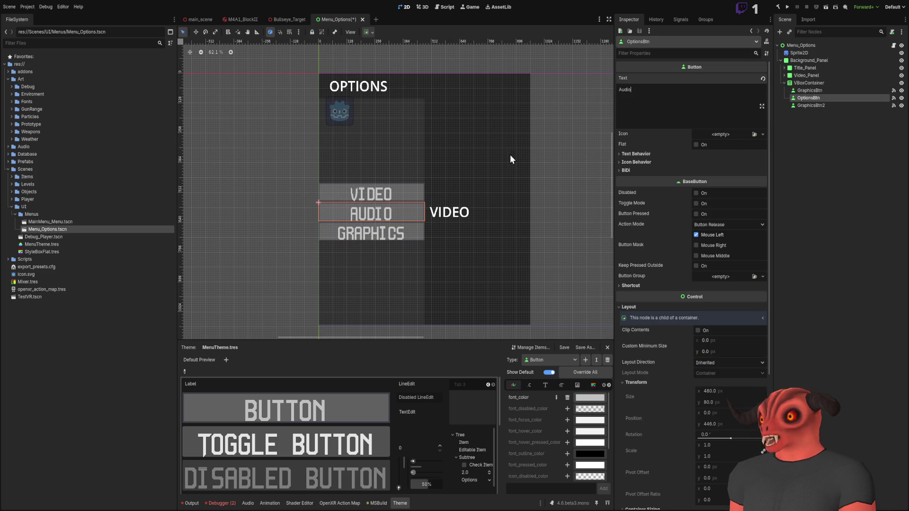
pyautogui.click(810, 110)
pyautogui.click(807, 90)
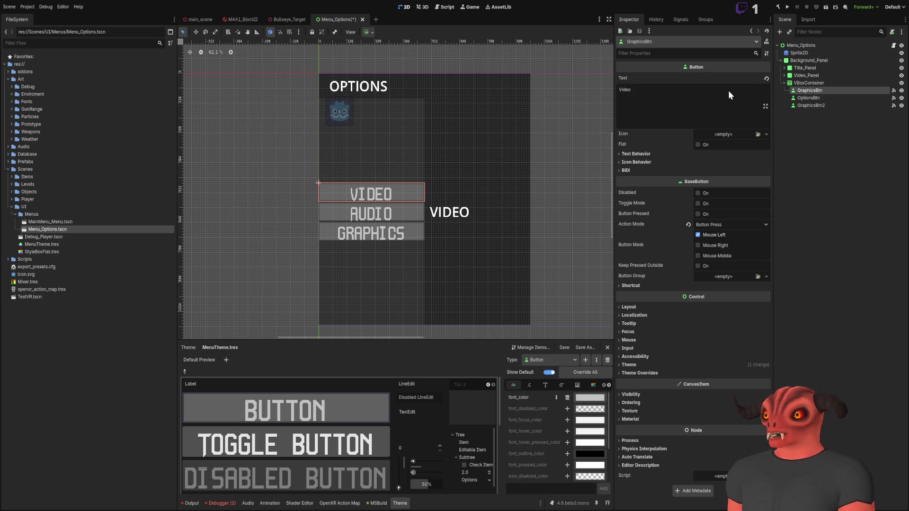
# Step: Rename the VIDEO, AUDIO and GRAPHICS button nodes to Video_Btn, Options_Btn and Graphics_Btn
pyautogui.press('F2')
pyautogui.write('VideoBtn')
pyautogui.press('Return')
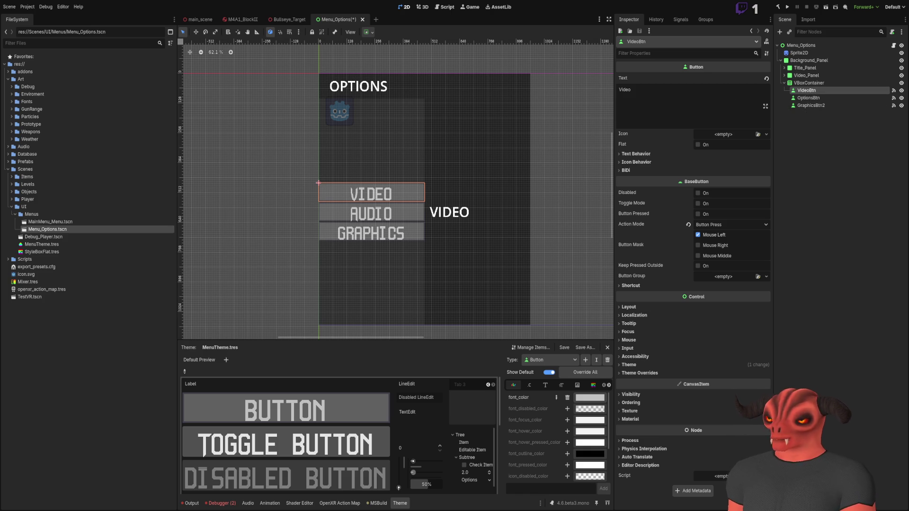
pyautogui.click(809, 97)
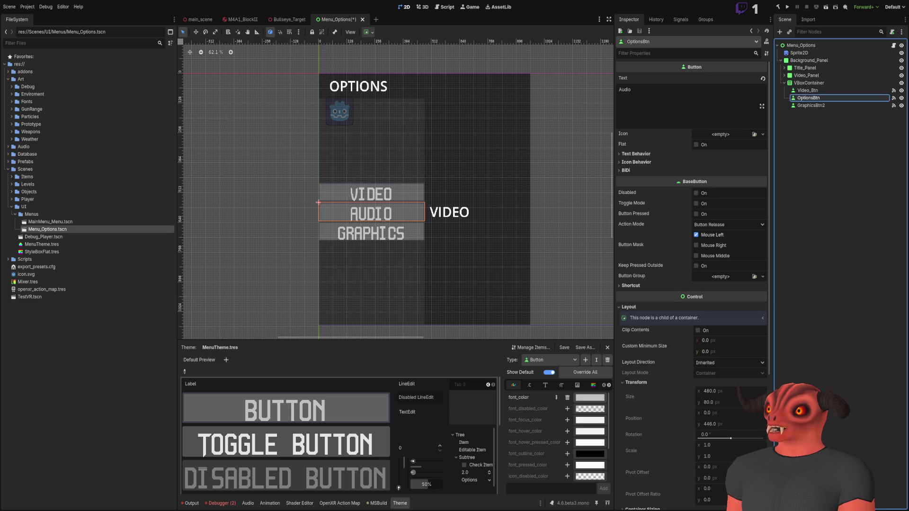
pyautogui.press('F2')
pyautogui.write('Options_Btn')
pyautogui.press('Return')
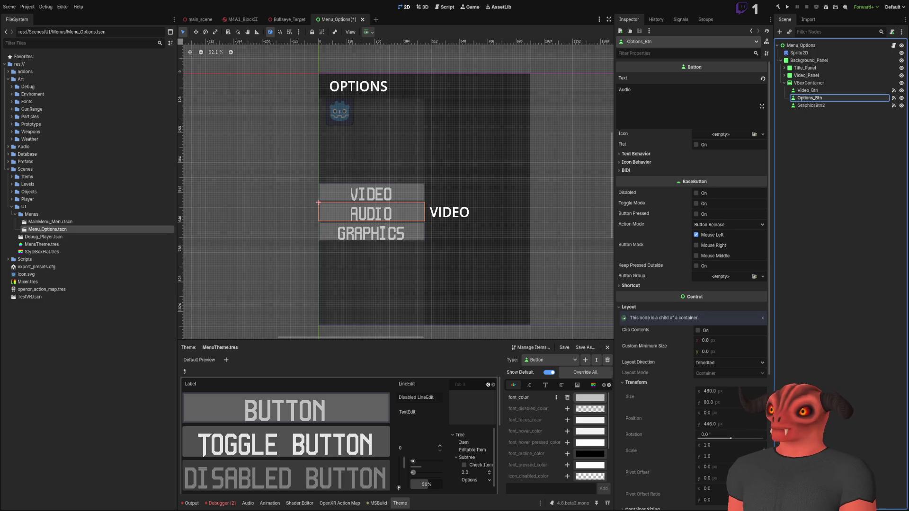
pyautogui.press('Down')
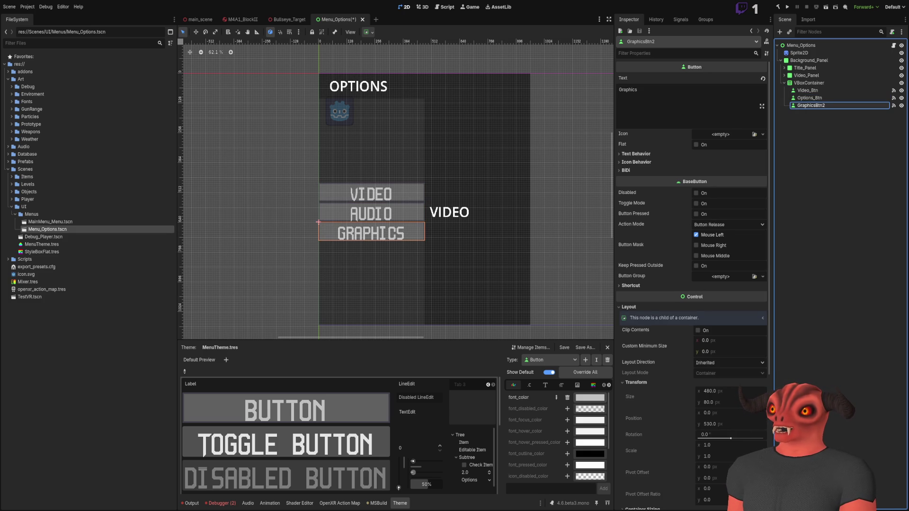
pyautogui.write('Graphics_Btn')
pyautogui.press('Return')
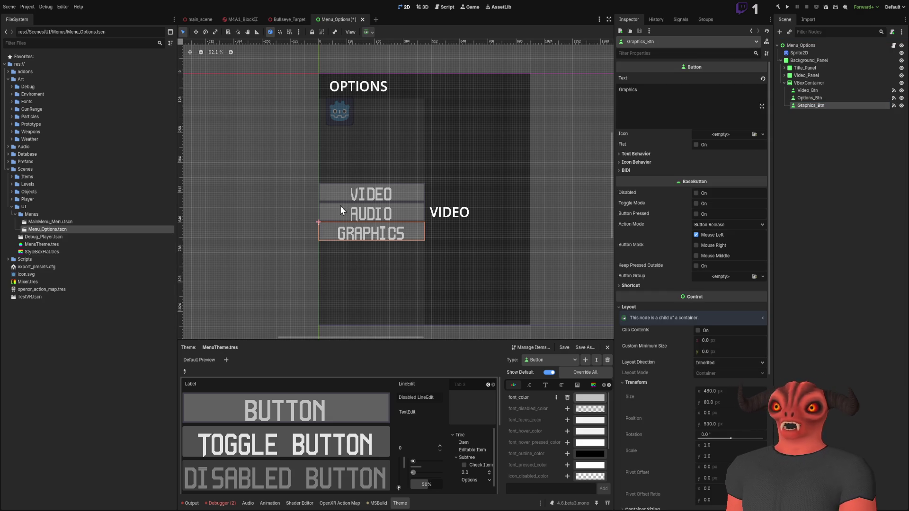
pyautogui.click(797, 84)
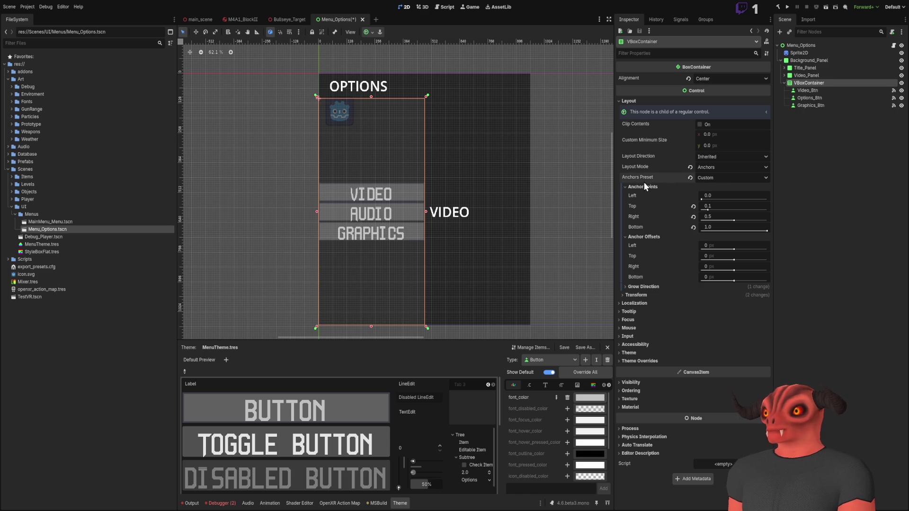
# Step: Collapse the Anchor Points, Anchor Offsets and Layout sections in the VBoxContainer's Inspector
pyautogui.click(643, 188)
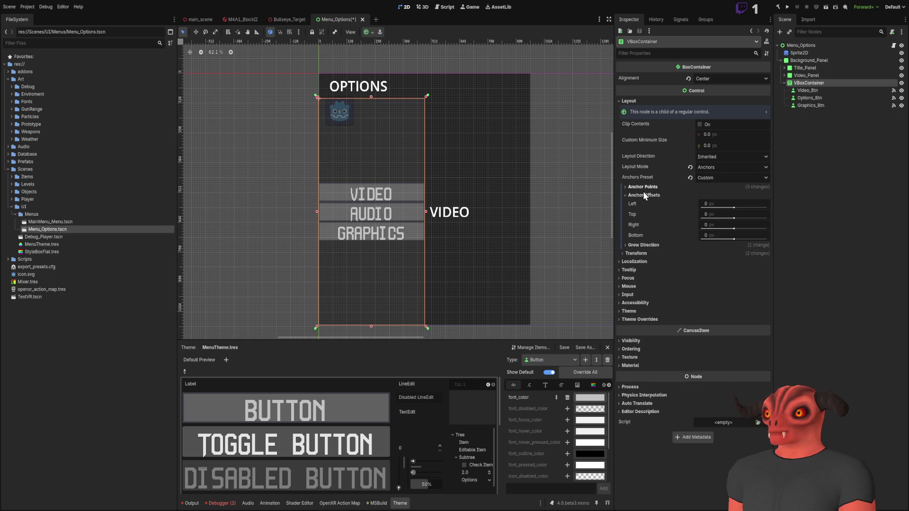
pyautogui.click(643, 195)
pyautogui.click(662, 101)
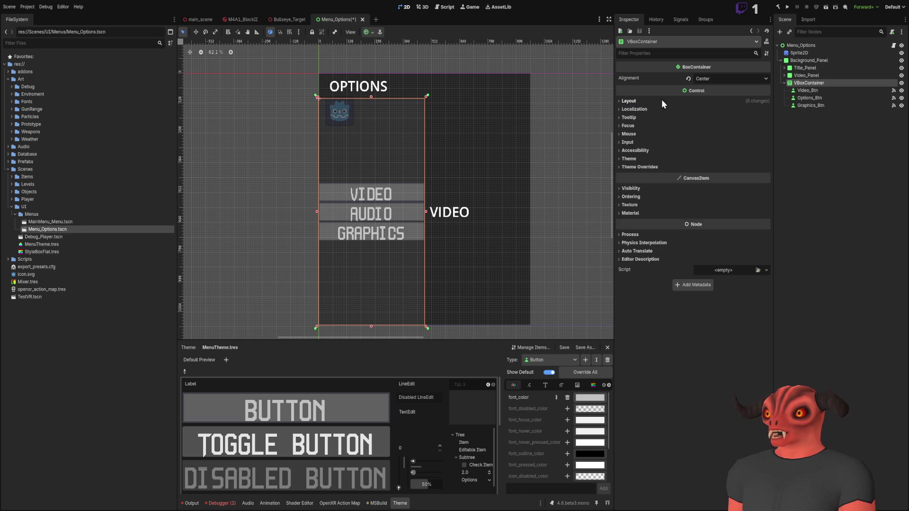
# Step: Set the VBoxContainer's alignment to Begin after briefly comparing it with End
pyautogui.click(729, 79)
pyautogui.click(722, 92)
pyautogui.click(721, 78)
pyautogui.click(720, 107)
pyautogui.click(720, 78)
pyautogui.click(717, 89)
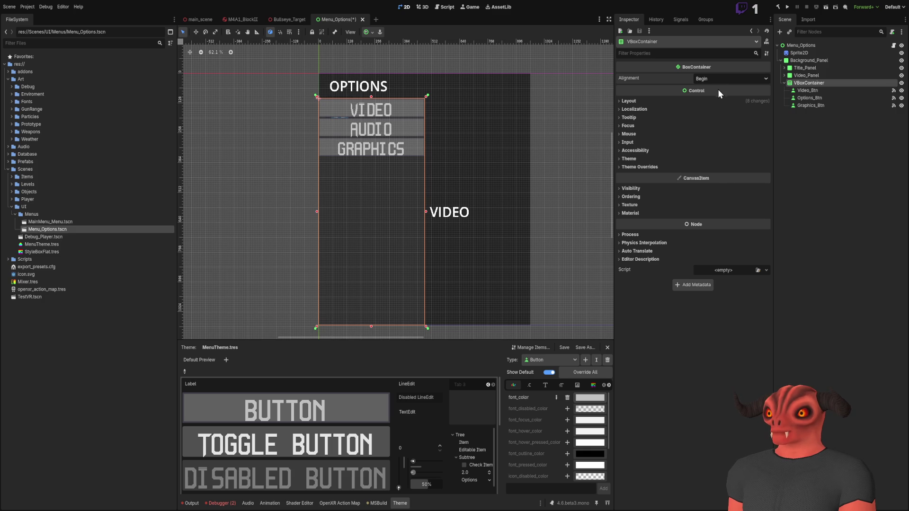
pyautogui.click(717, 109)
pyautogui.click(719, 79)
pyautogui.click(716, 90)
pyautogui.click(810, 54)
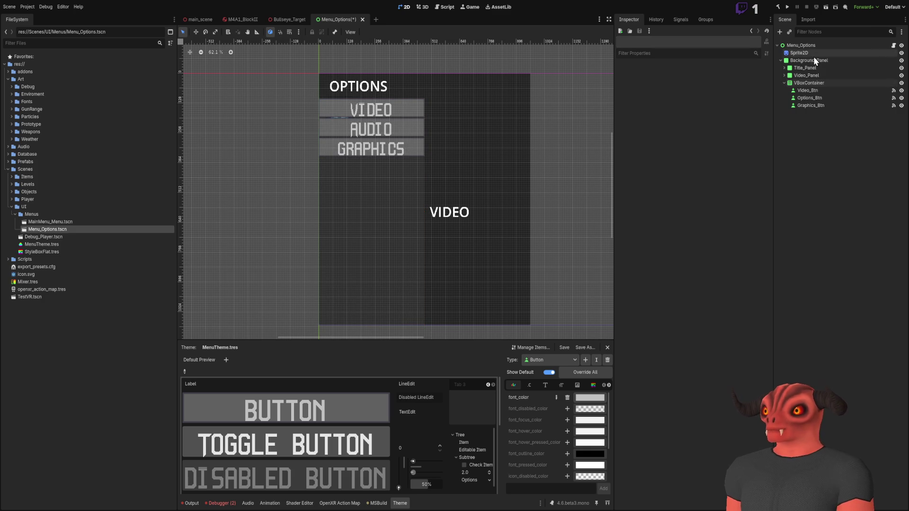
# Step: Select the Sprite2D Godot icon and position it at the menu's top-right corner
pyautogui.moveTo(325, 115)
pyautogui.mouseDown()
pyautogui.moveTo(339, 113)
pyautogui.moveTo(326, 115)
pyautogui.mouseUp()
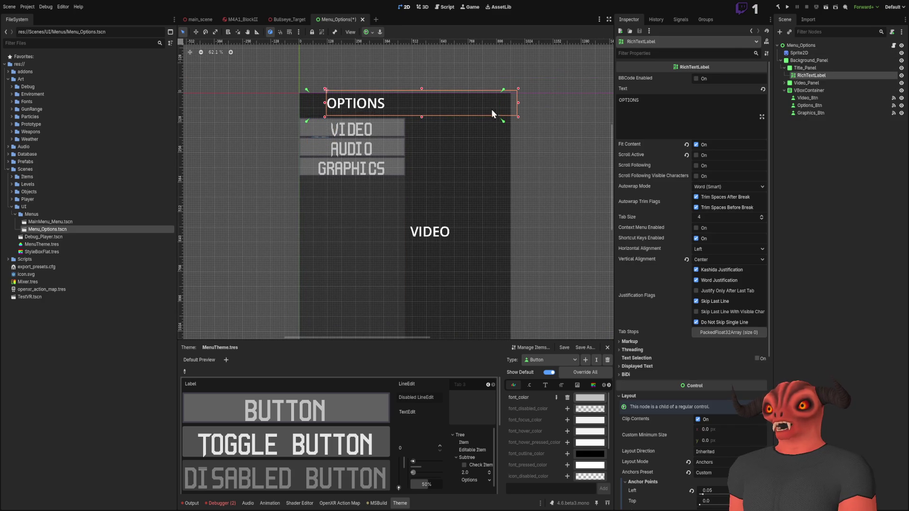
pyautogui.click(799, 52)
pyautogui.click(320, 128)
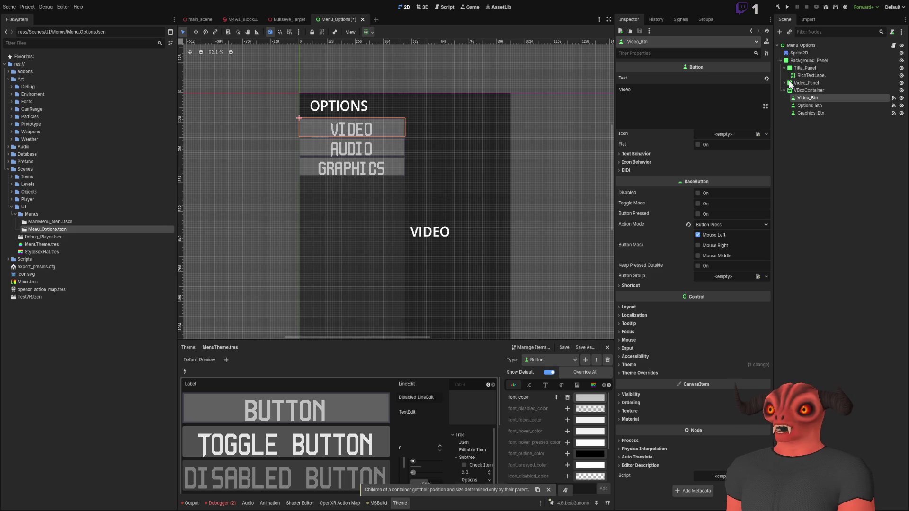
pyautogui.click(800, 53)
pyautogui.scroll(4, 398, 198)
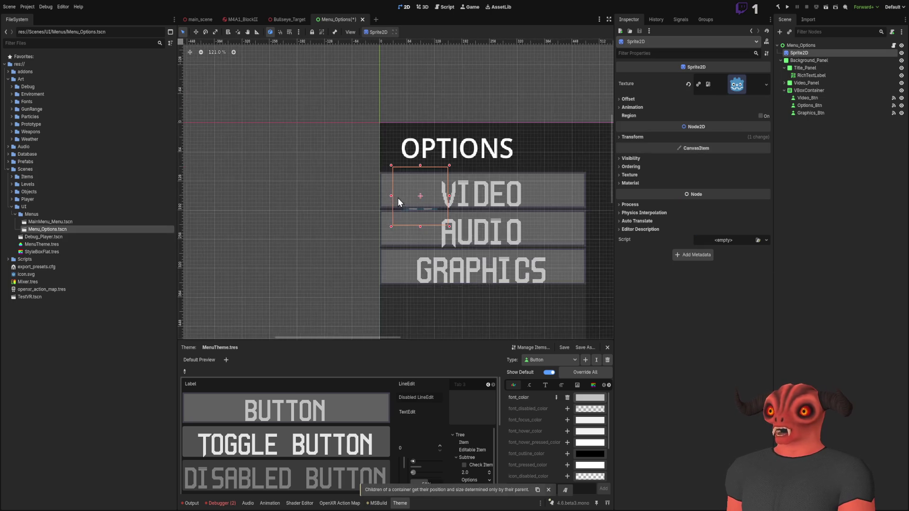
pyautogui.hscroll(3, 369, 198)
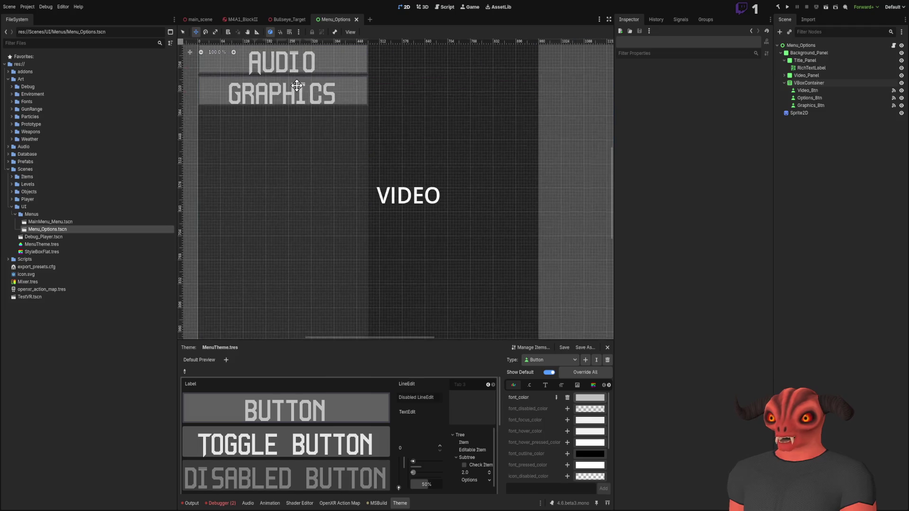
pyautogui.scroll(-8, 296, 85)
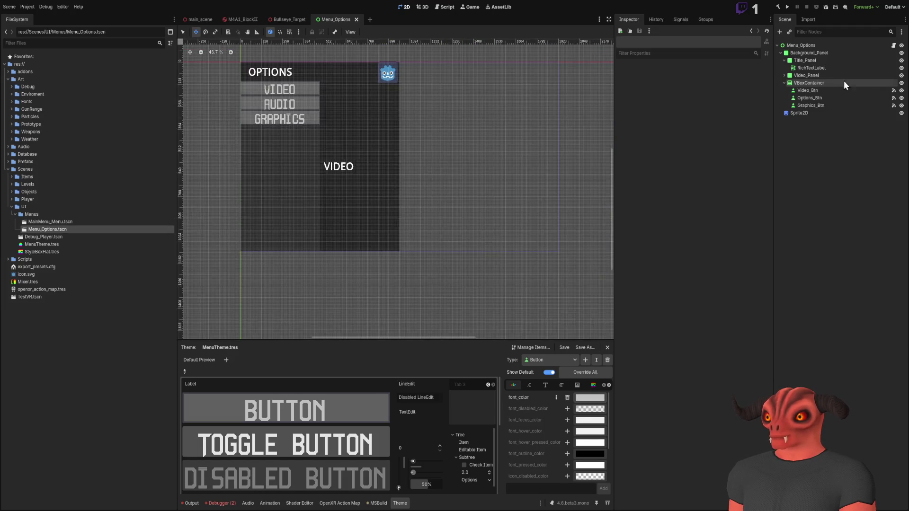
# Step: Select Video_Panel and reveal its VIDEO text label with Ctrl+V
pyautogui.click(836, 76)
pyautogui.hotkey('ctrl', 'v')
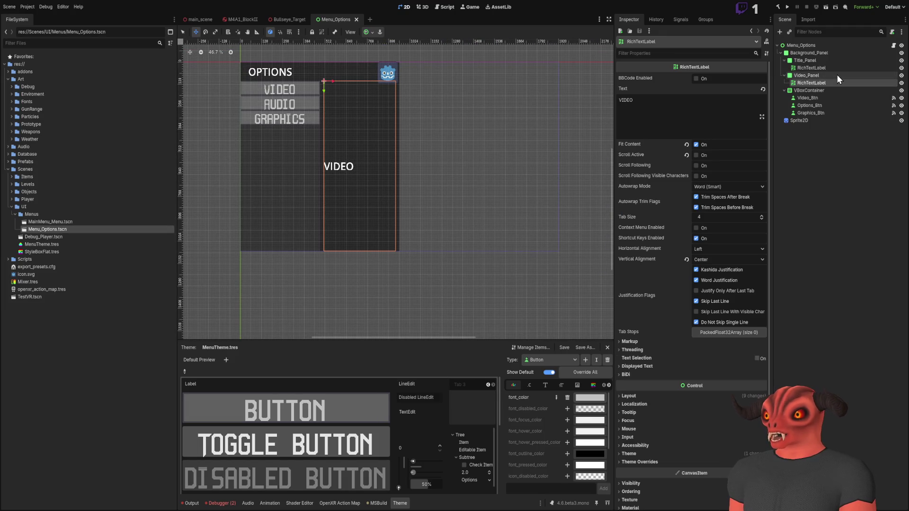
pyautogui.click(823, 75)
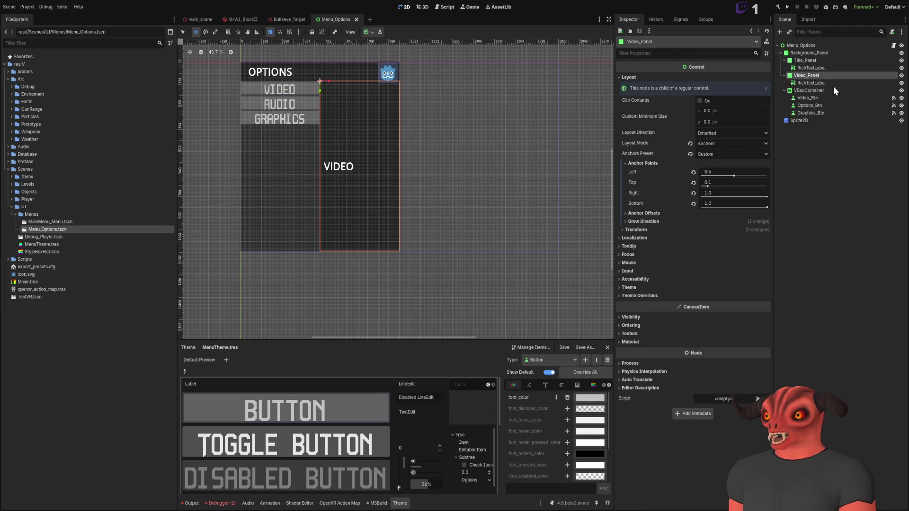
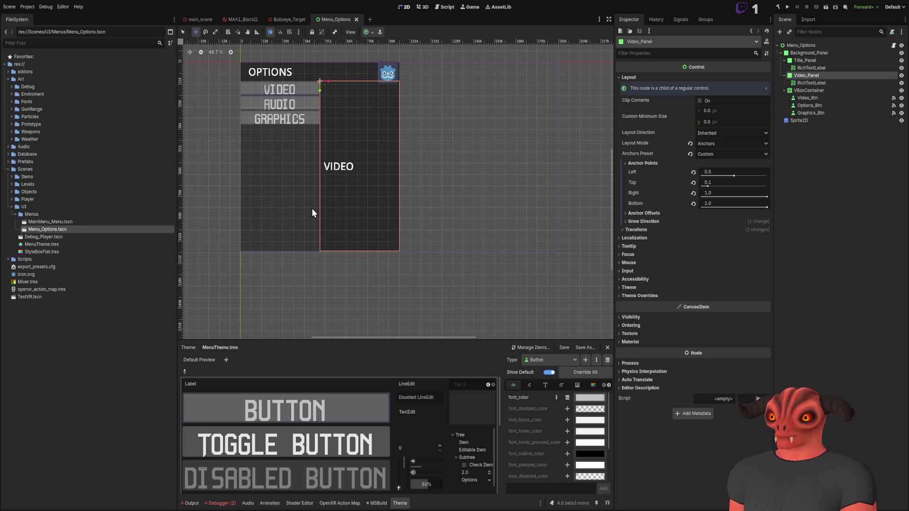
# Step: Paste a PanelContainer under Video_Panel and give it the Full Rect anchor preset
pyautogui.hotkey('ctrl', 'v')
pyautogui.scroll(3, 318, 76)
pyautogui.moveTo(330, 98); pyautogui.dragTo(383, 152)
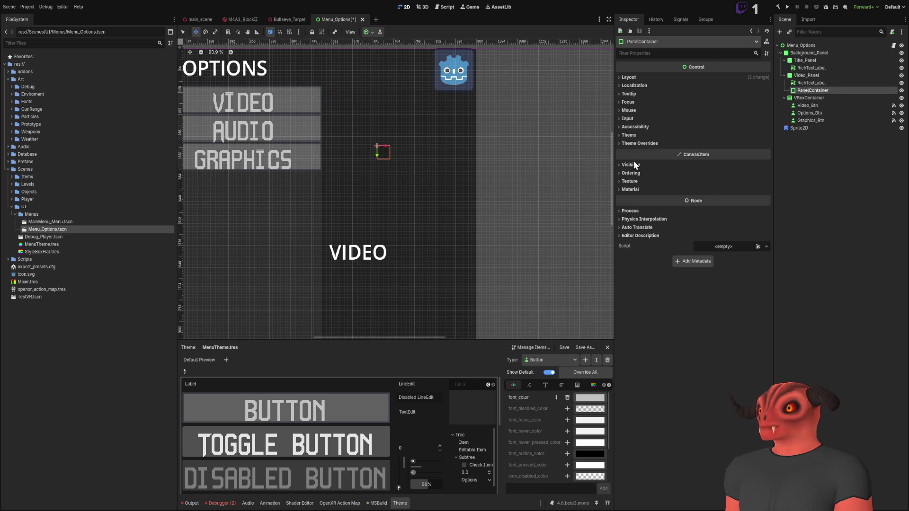
pyautogui.click(634, 78)
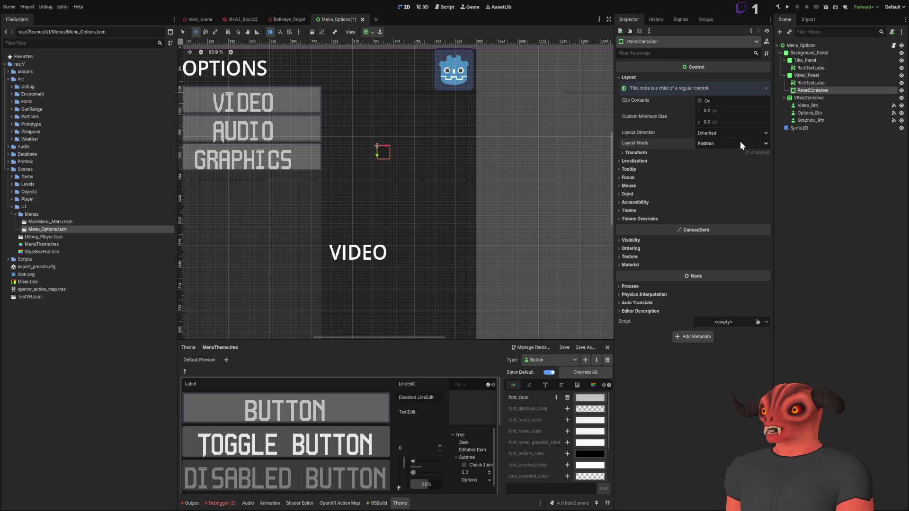
pyautogui.click(715, 152)
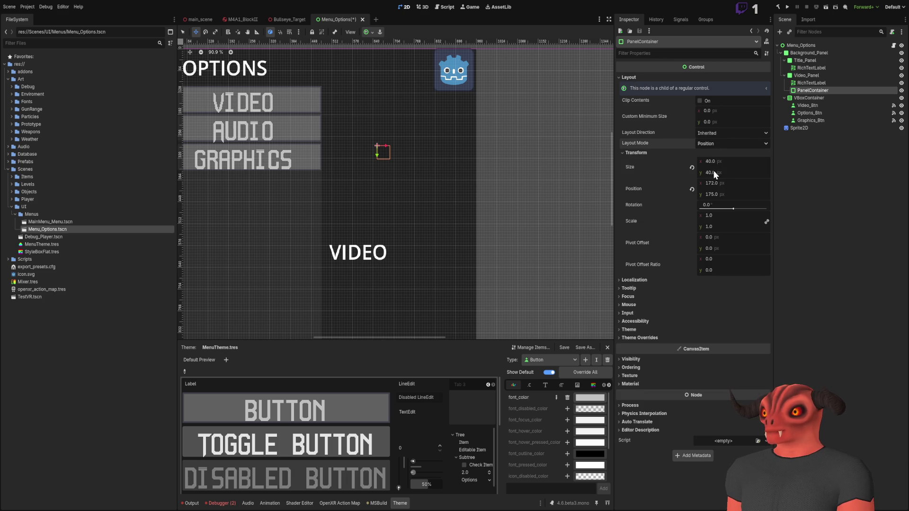
pyautogui.click(711, 152)
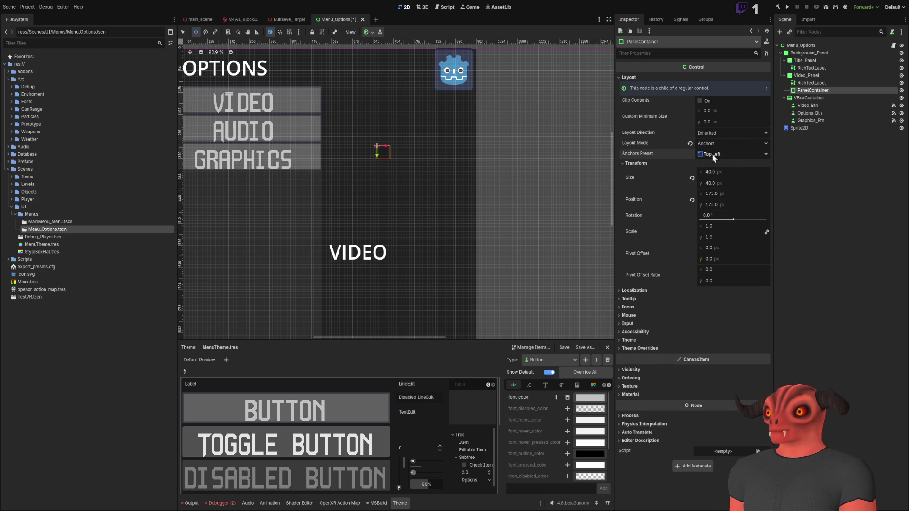
pyautogui.click(727, 171)
# Step: Place Video_Title_Container above the RichTextLabel and nest the label inside it
pyautogui.moveTo(532, 152); pyautogui.dragTo(544, 81)
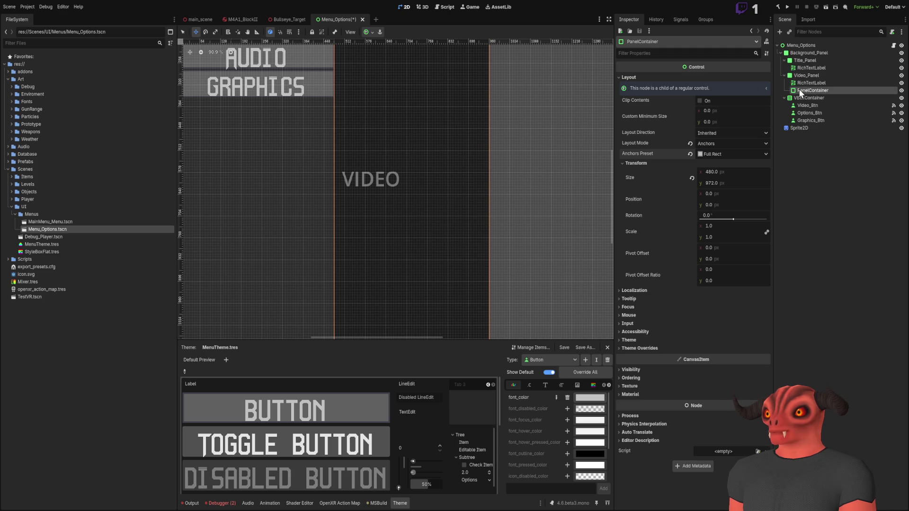
pyautogui.scroll(-6, 373, 138)
pyautogui.scroll(3, 405, 158)
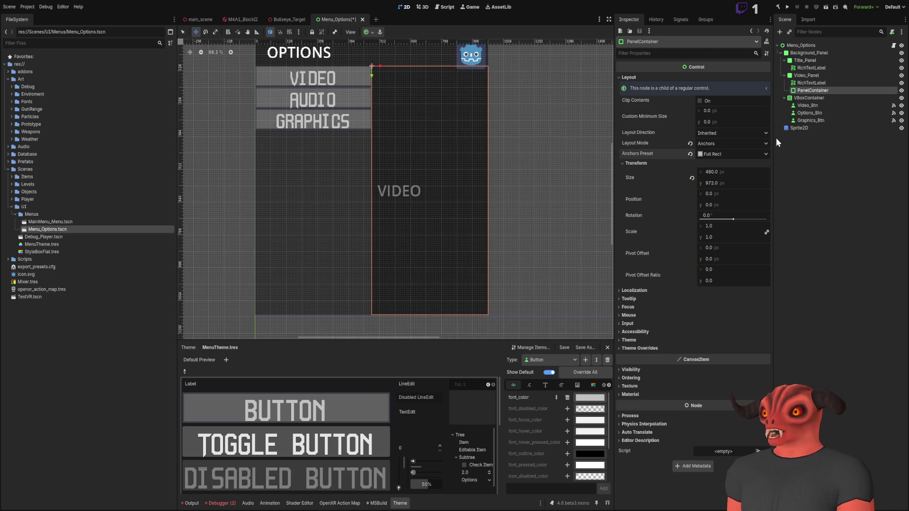
pyautogui.moveTo(803, 90); pyautogui.dragTo(806, 78)
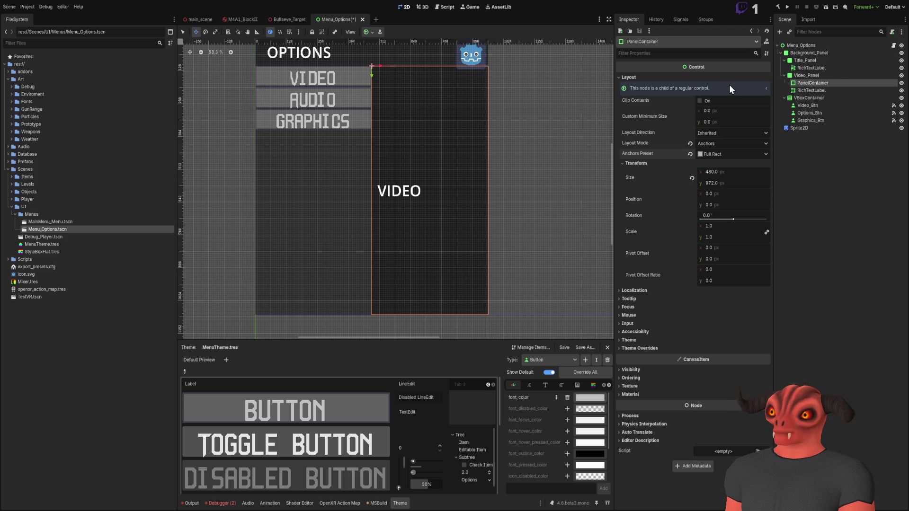
pyautogui.click(778, 90)
pyautogui.moveTo(777, 93); pyautogui.dragTo(807, 85)
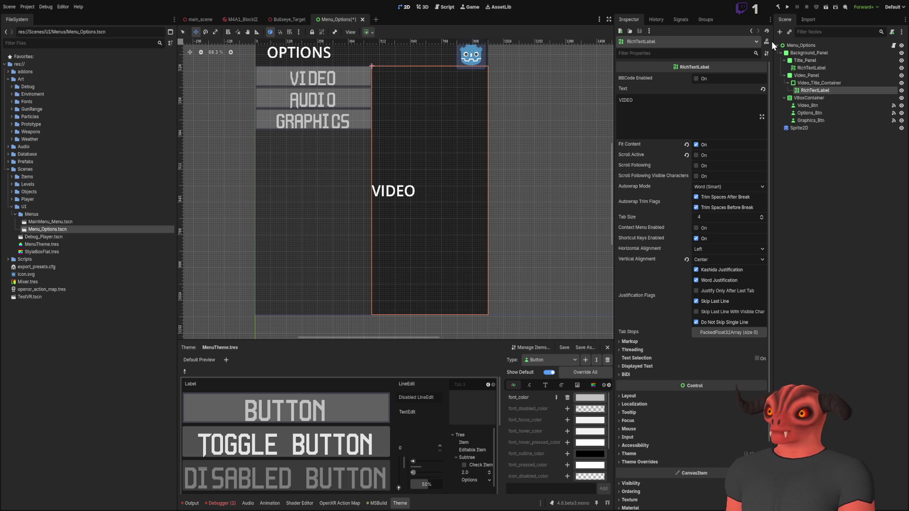
# Step: Rename the RichTextLabel to Video_Label
pyautogui.press('F2')
pyautogui.write('Video_Label')
pyautogui.press('Return')
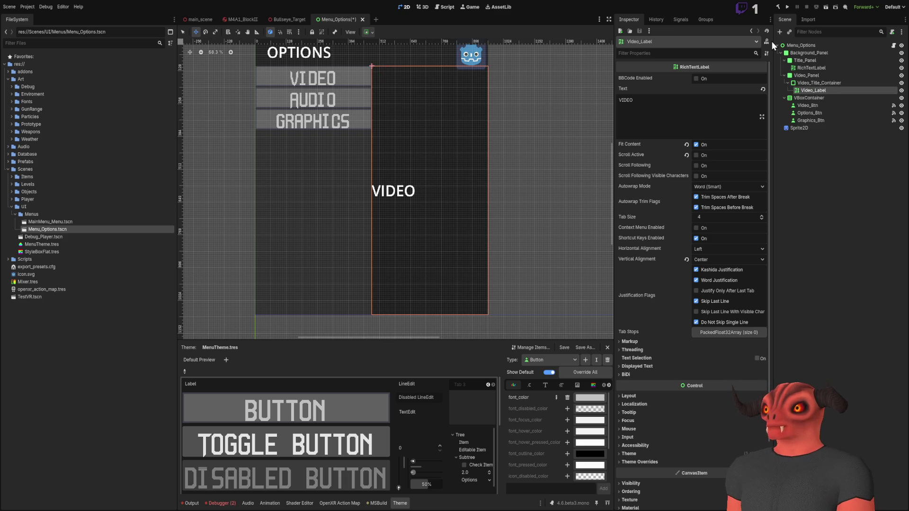
pyautogui.click(687, 132)
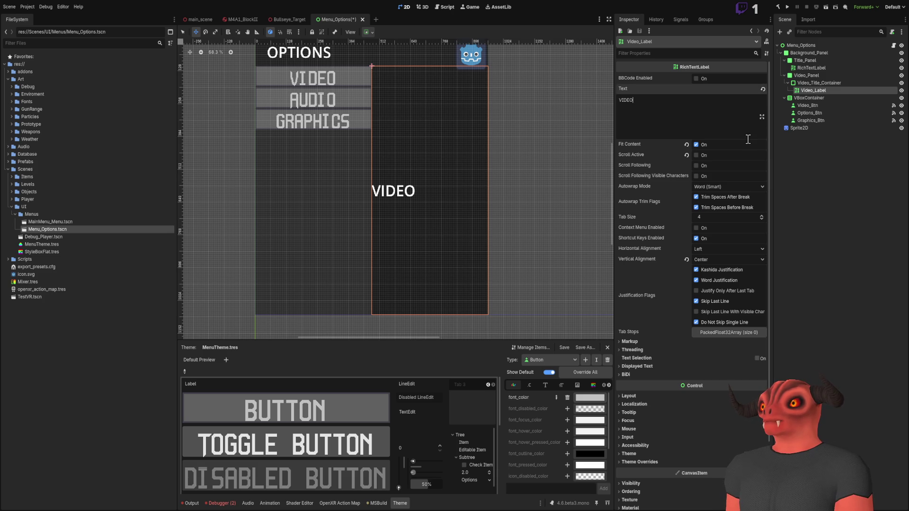
# Step: Give Video_Title_Container custom anchors with a Bottom anchor of 0.1
pyautogui.click(817, 83)
pyautogui.click(813, 90)
pyautogui.click(813, 83)
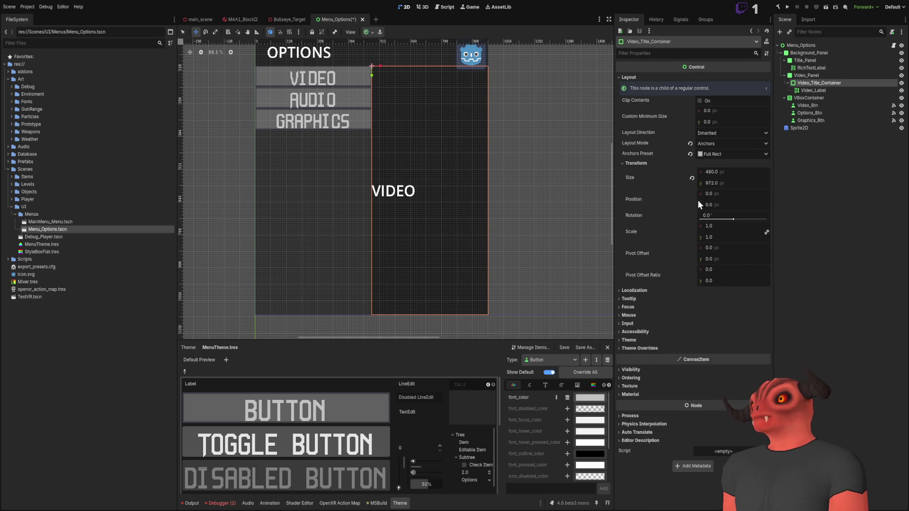
pyautogui.click(701, 154)
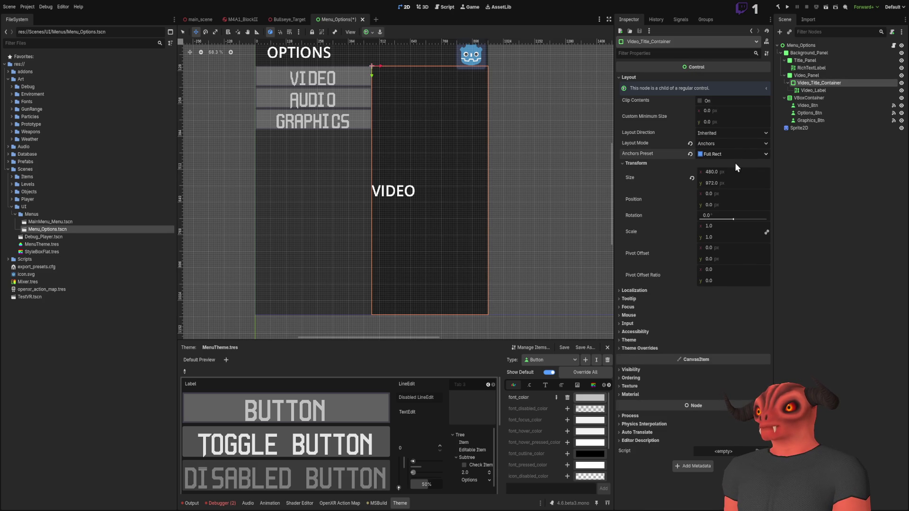
pyautogui.click(654, 172)
pyautogui.click(654, 172)
pyautogui.click(644, 163)
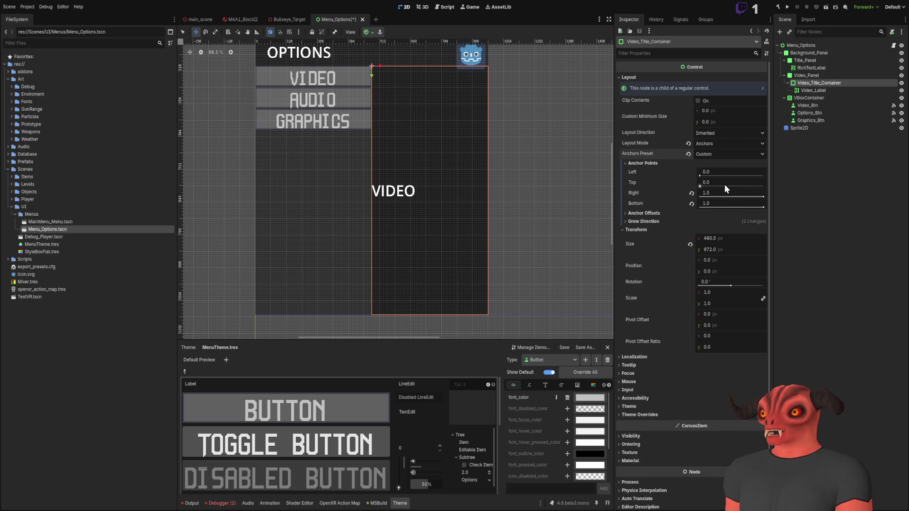
pyautogui.click(724, 205)
pyautogui.press('BackSpace')
pyautogui.write('0.1')
pyautogui.press('Return')
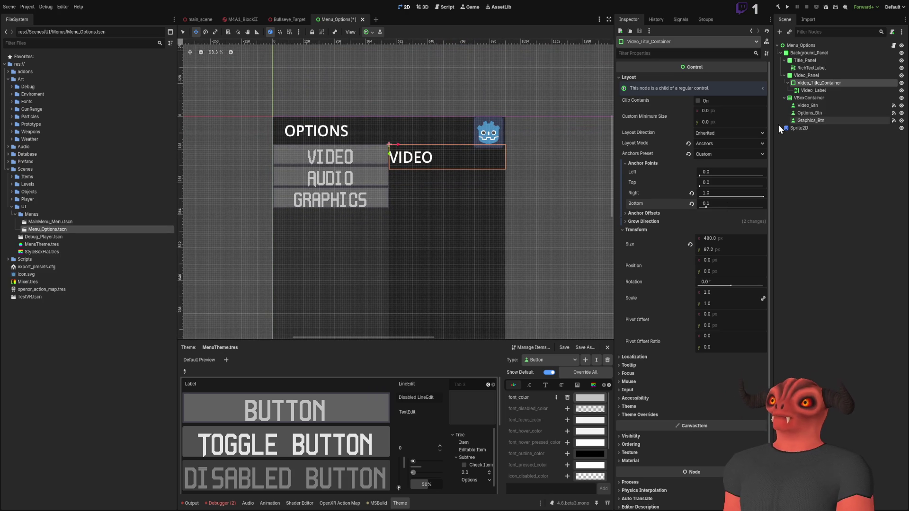
pyautogui.click(649, 163)
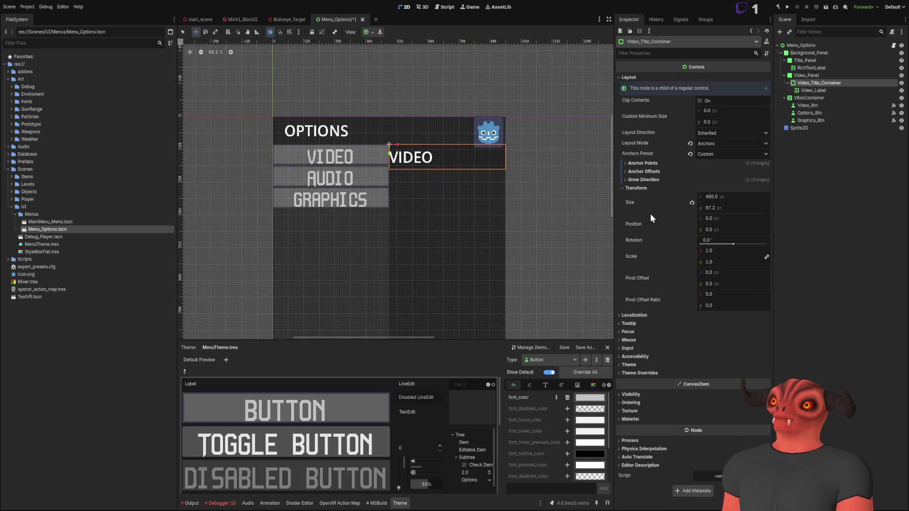
# Step: Review the resized title strip, then switch to the menu layout concept image
pyautogui.click(825, 91)
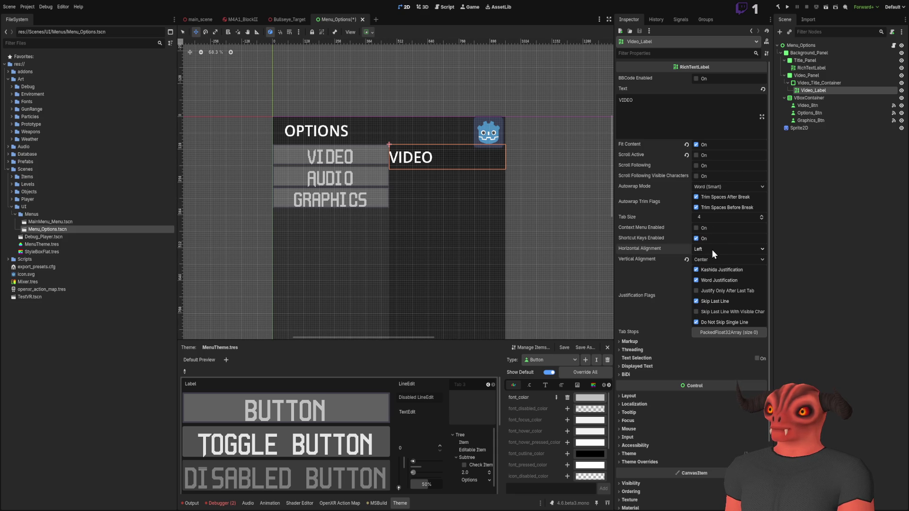
pyautogui.click(796, 175)
pyautogui.scroll(-2, 521, 158)
pyautogui.scroll(7, 459, 126)
pyautogui.scroll(-9, 427, 156)
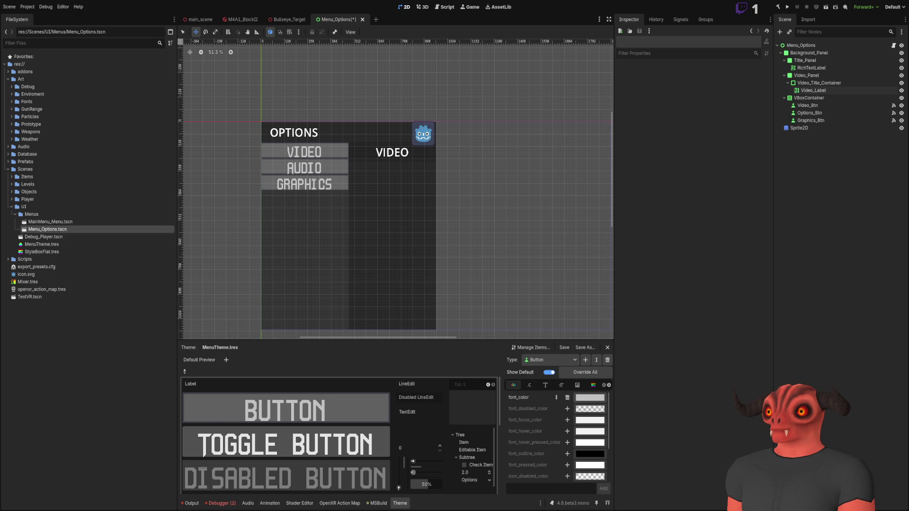
pyautogui.hotkey('alt', 'Tab')
pyautogui.hotkey('alt', 'Tab')
pyautogui.scroll(3, 452, 189)
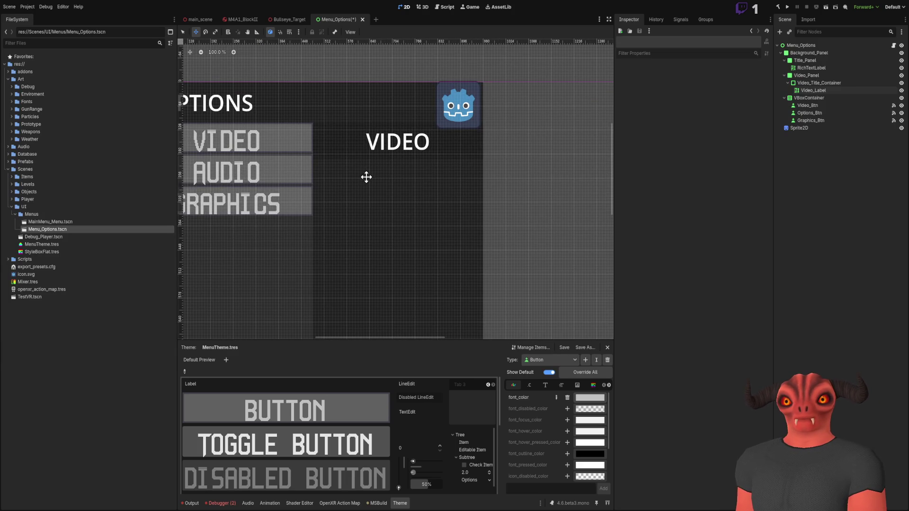
pyautogui.moveTo(347, 158); pyautogui.dragTo(391, 158)
pyautogui.moveTo(400, 113)
pyautogui.mouseDown()
pyautogui.moveTo(458, 89)
pyautogui.moveTo(431, 114)
pyautogui.mouseUp()
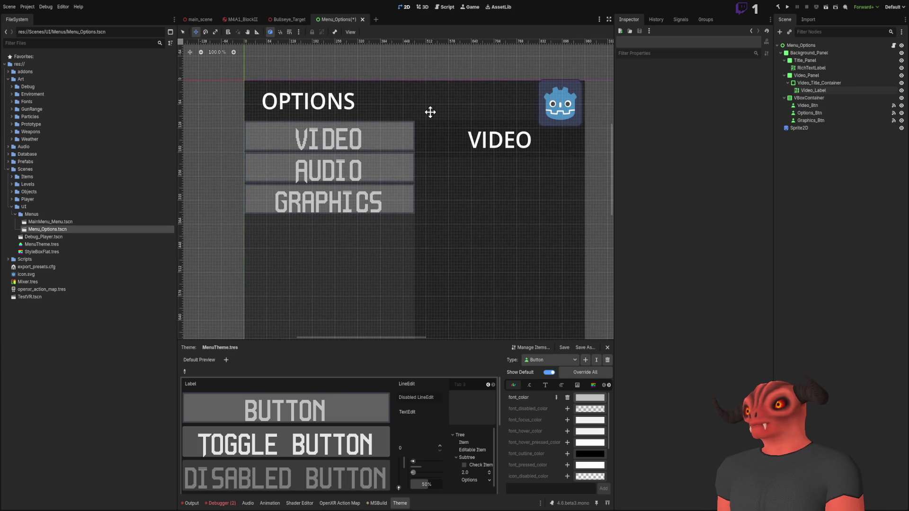
pyautogui.click(784, 76)
pyautogui.click(785, 60)
pyautogui.click(809, 76)
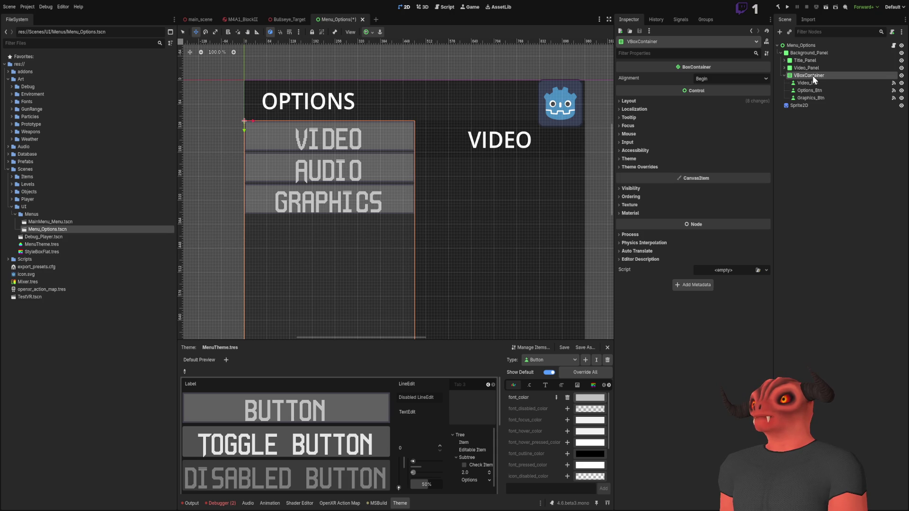
pyautogui.click(796, 138)
pyautogui.click(813, 55)
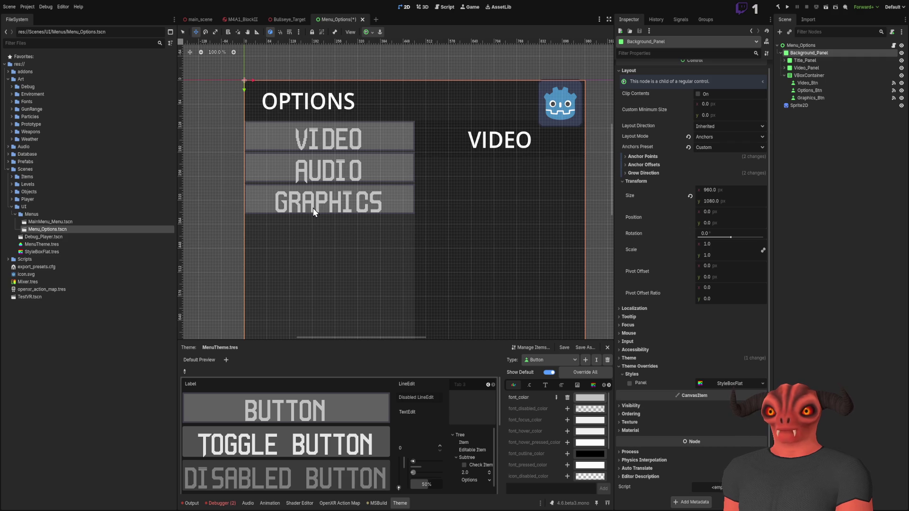
pyautogui.hotkey('ctrl', 'v')
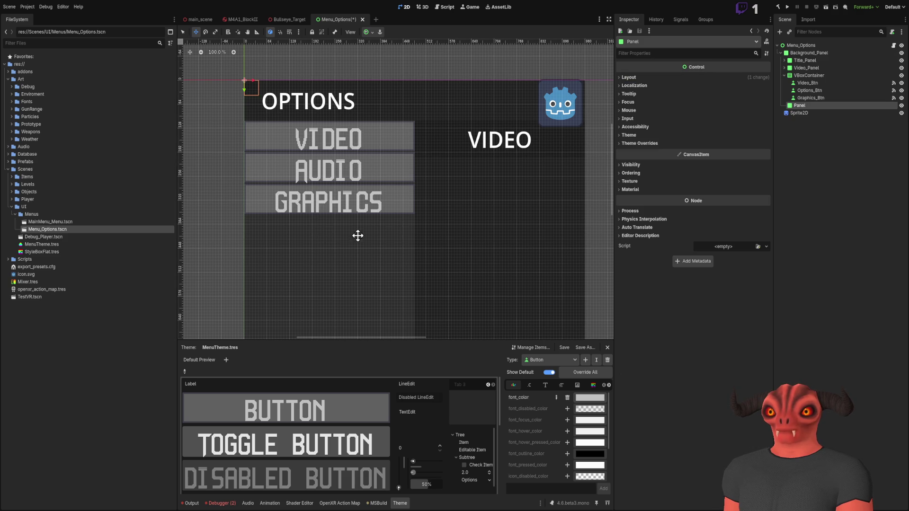
pyautogui.moveTo(820, 106); pyautogui.dragTo(814, 73)
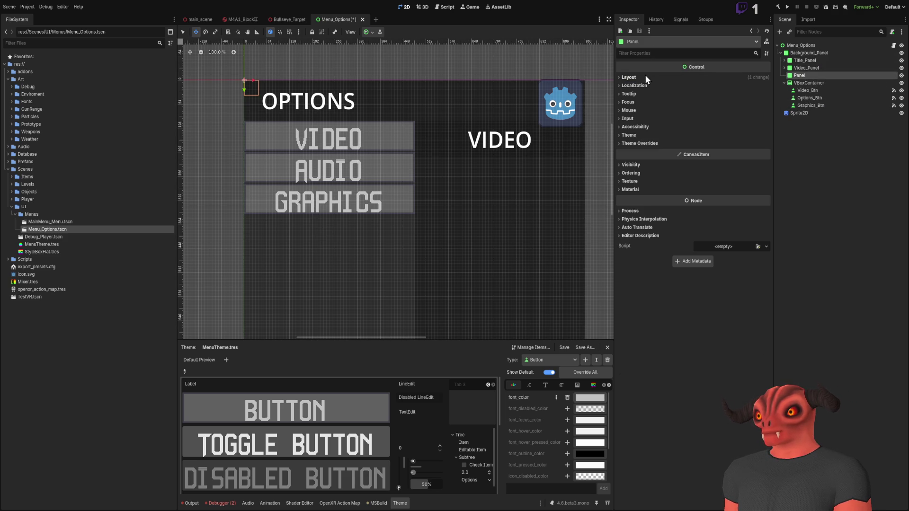
pyautogui.click(629, 77)
pyautogui.click(715, 144)
pyautogui.click(722, 161)
pyautogui.click(636, 163)
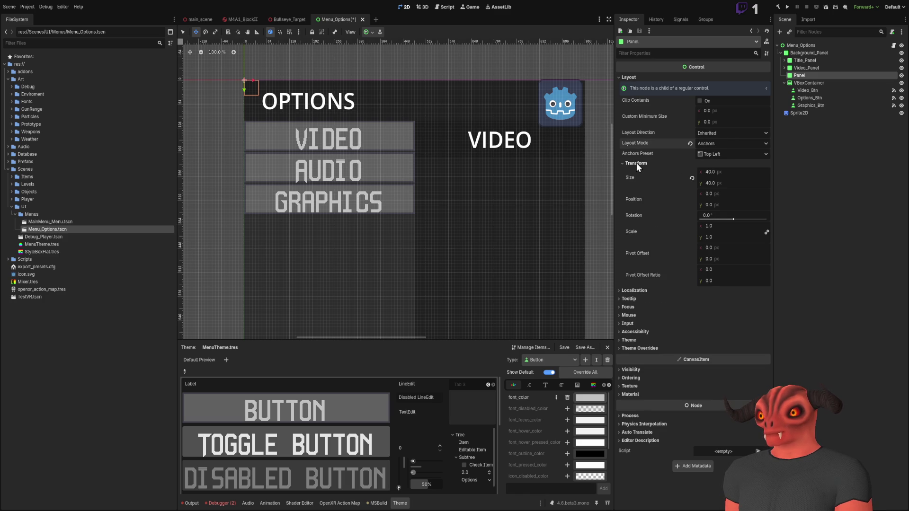
pyautogui.click(637, 167)
pyautogui.click(636, 166)
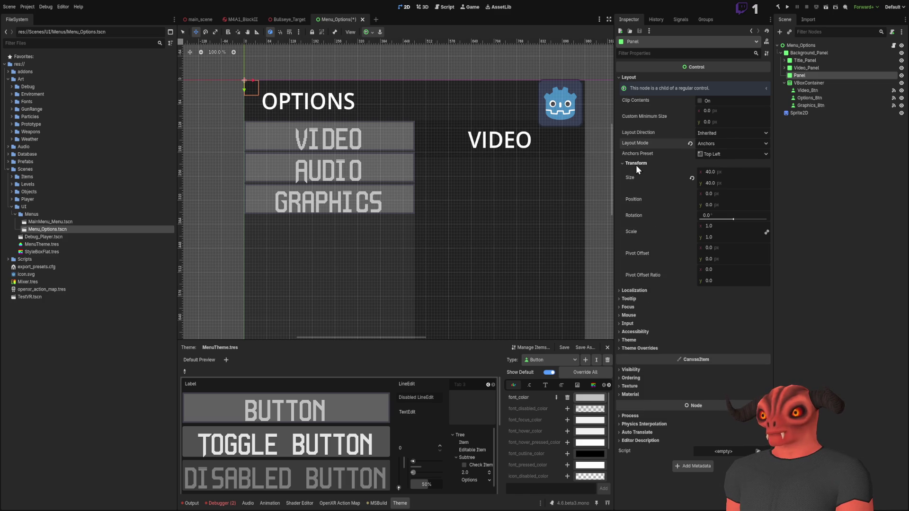
pyautogui.click(636, 166)
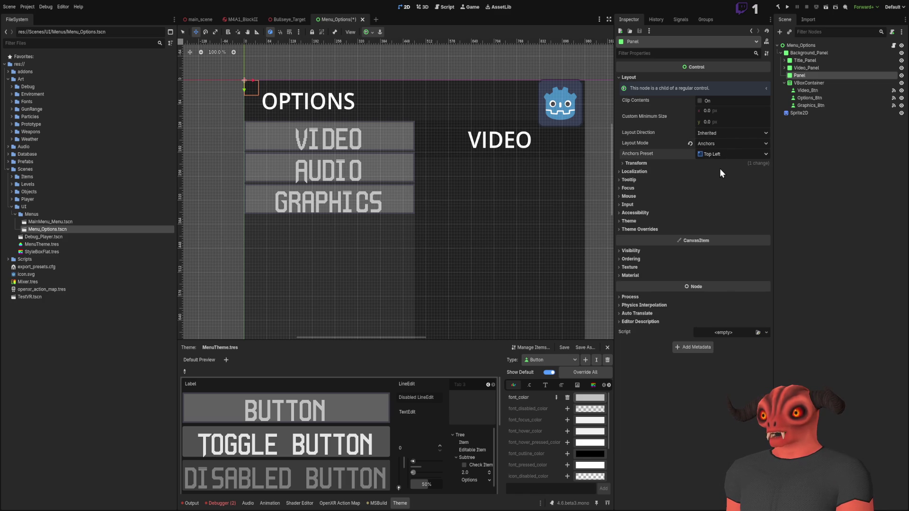
pyautogui.click(650, 163)
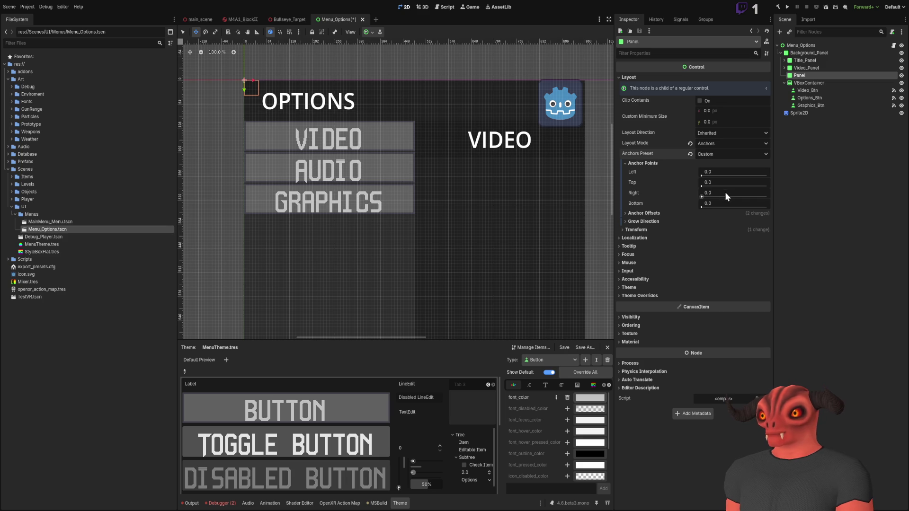
pyautogui.moveTo(724, 193)
pyautogui.mouseDown()
pyautogui.moveTo(767, 192)
pyautogui.moveTo(767, 202)
pyautogui.mouseUp()
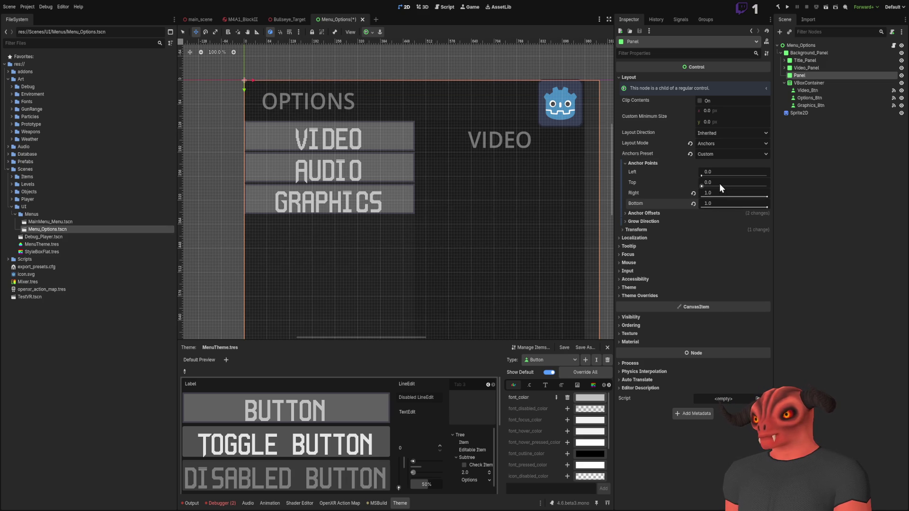
pyautogui.click(720, 183)
pyautogui.write('0.1')
pyautogui.press('Return')
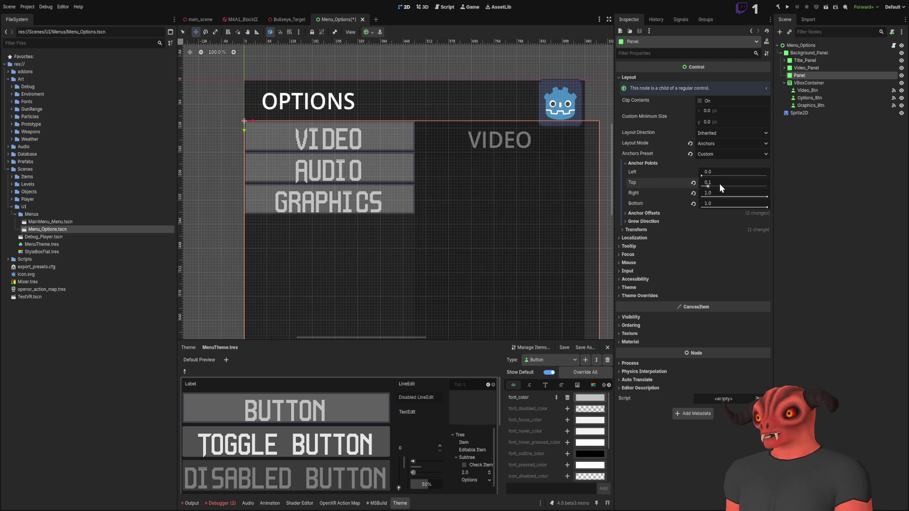
pyautogui.scroll(-5, 489, 83)
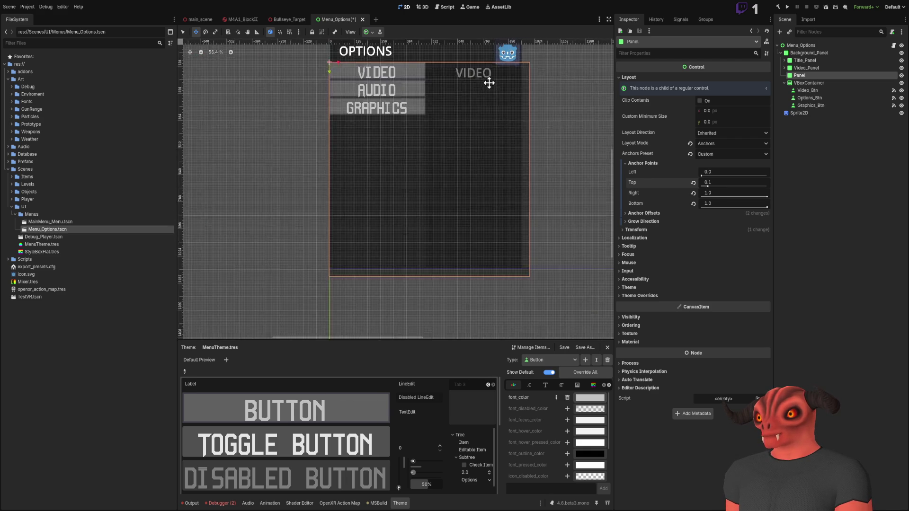
pyautogui.moveTo(489, 83); pyautogui.dragTo(483, 119)
pyautogui.scroll(3, 450, 182)
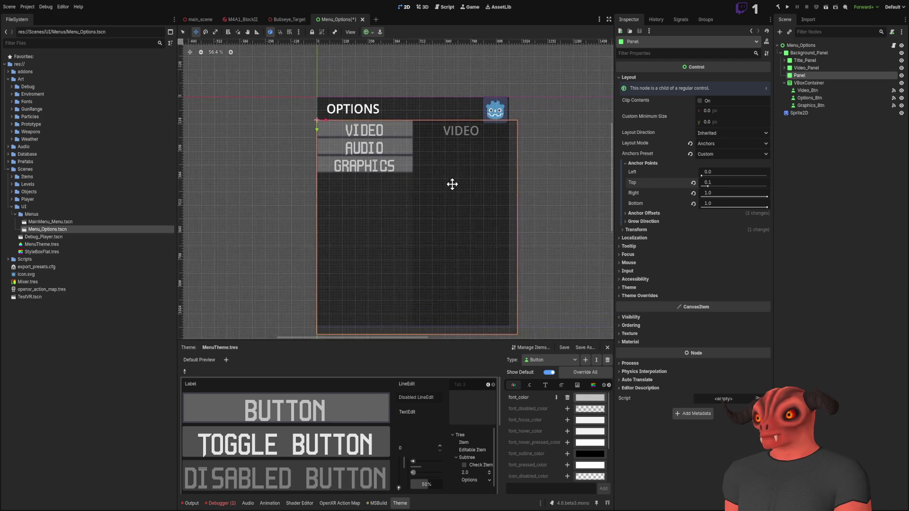
pyautogui.click(810, 53)
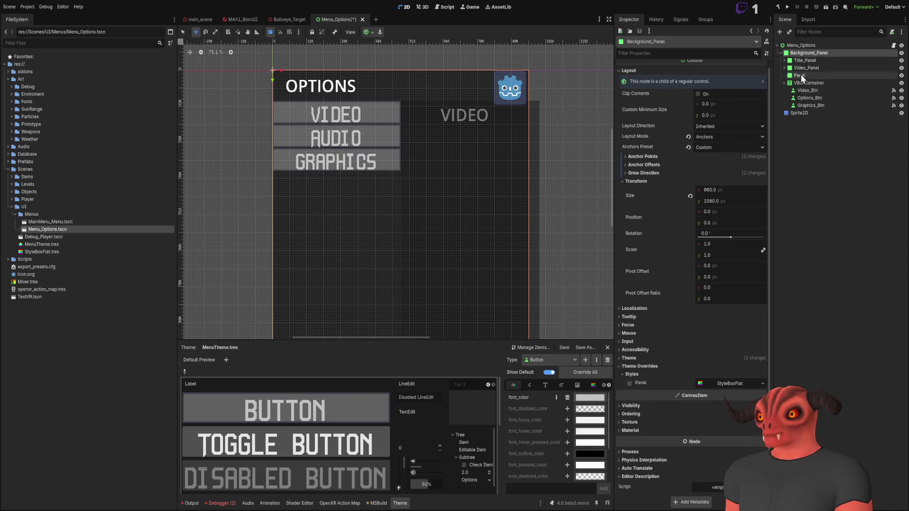
pyautogui.click(802, 75)
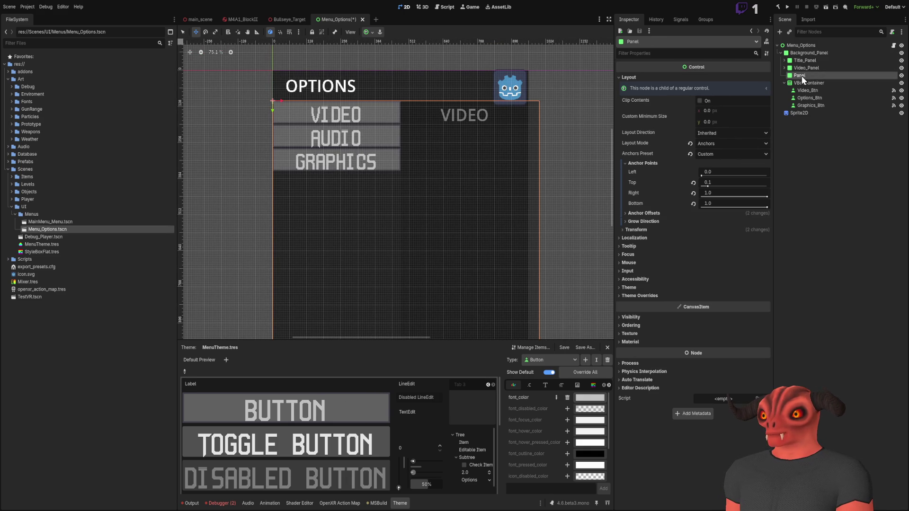
pyautogui.click(638, 214)
pyautogui.click(693, 243)
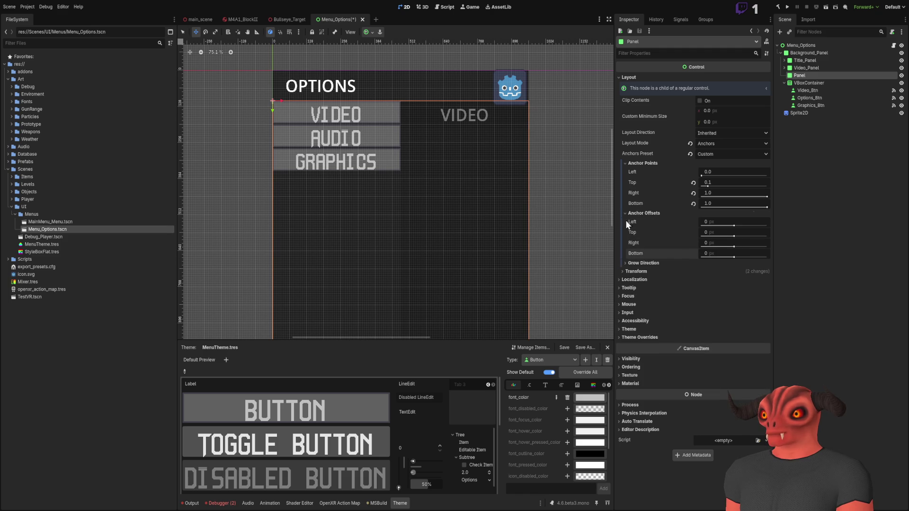
pyautogui.click(644, 214)
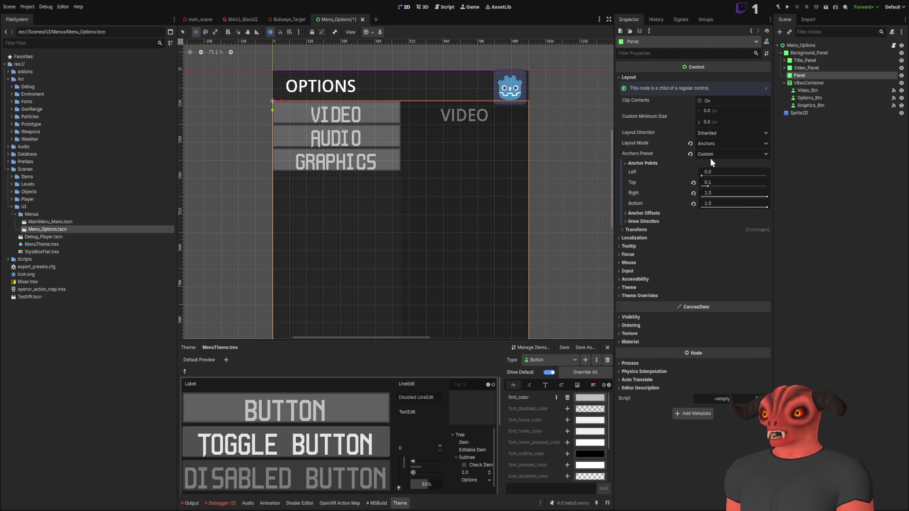
pyautogui.click(827, 83)
pyautogui.click(823, 76)
pyautogui.click(822, 69)
pyautogui.click(820, 76)
pyautogui.click(817, 68)
pyautogui.click(819, 75)
pyautogui.click(821, 83)
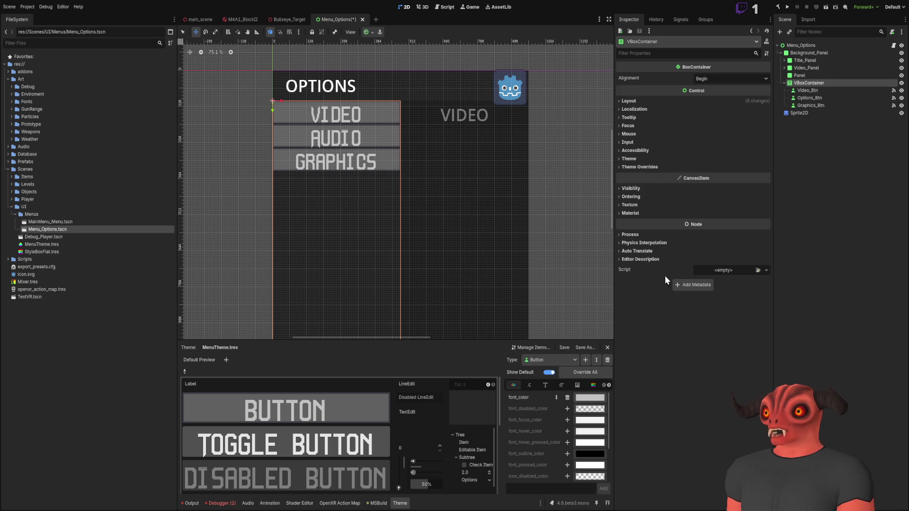
pyautogui.click(800, 75)
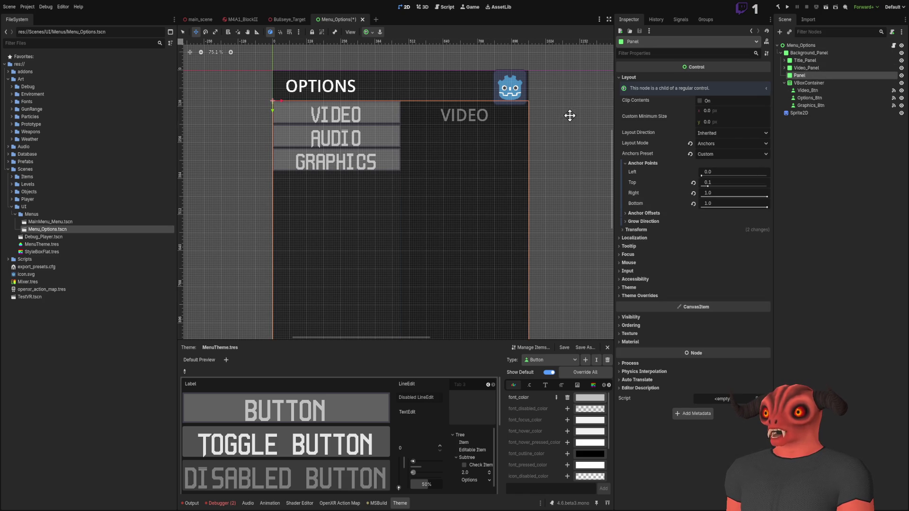
# Step: Shrink the Panel to half width with Anchor Right 0.5
pyautogui.moveTo(724, 194); pyautogui.dragTo(700, 194)
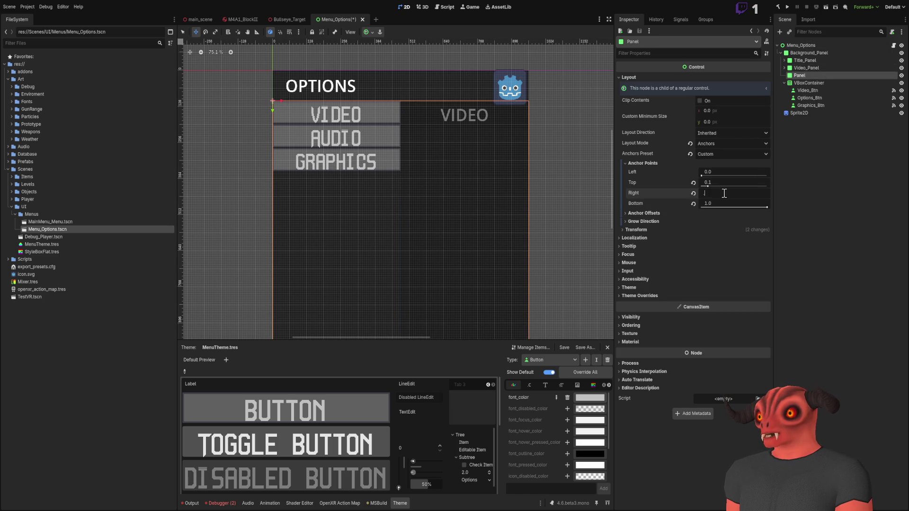
pyautogui.hscroll(-3, 464, 142)
pyautogui.scroll(-1, 464, 95)
pyautogui.scroll(-6, 475, 78)
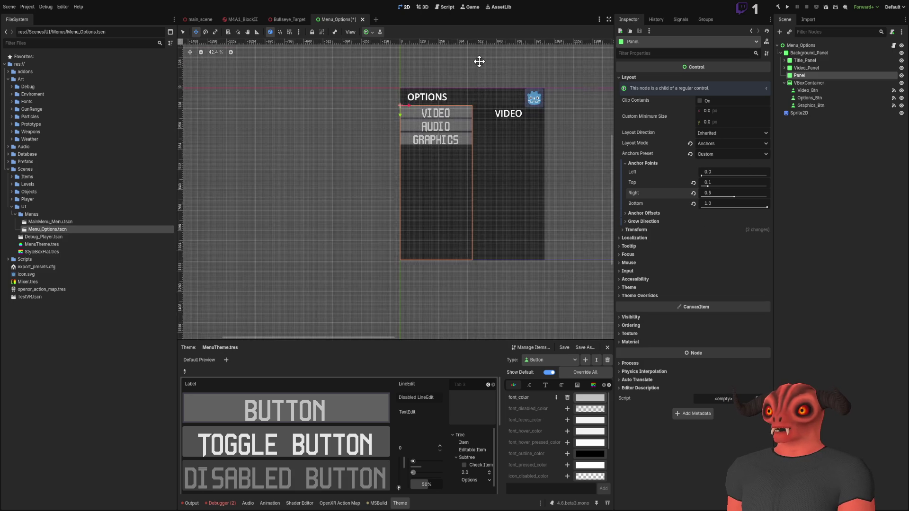
pyautogui.scroll(7, 487, 98)
pyautogui.scroll(6, 487, 97)
pyautogui.scroll(-5, 487, 98)
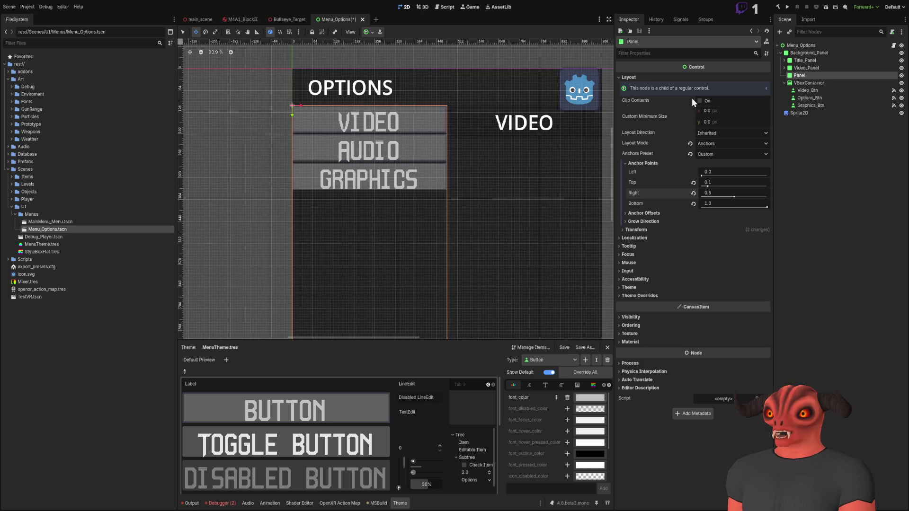
# Step: Nest the VBoxContainer inside the Panel and rename the Panel OptionSelect_Panel
pyautogui.click(831, 186)
pyautogui.moveTo(811, 81)
pyautogui.mouseDown()
pyautogui.moveTo(803, 75)
pyautogui.moveTo(806, 103)
pyautogui.moveTo(803, 76)
pyautogui.mouseUp()
pyautogui.click(804, 76)
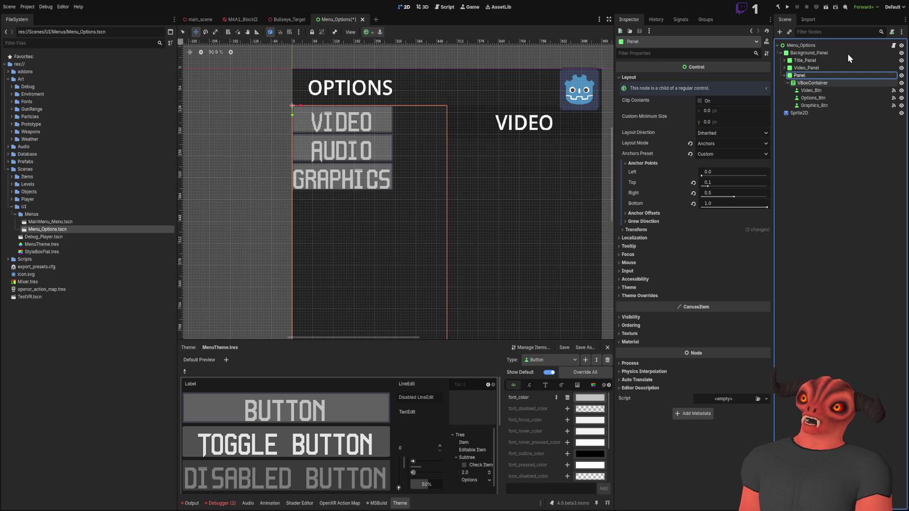
pyautogui.write('OptionSelect_Panel')
pyautogui.press('Return')
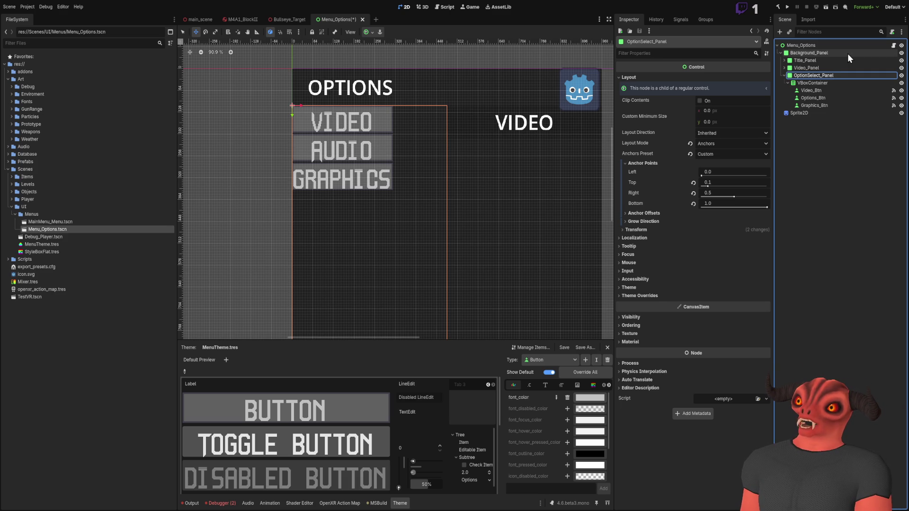
# Step: Rename the VBoxContainer to OptionList_VBoxContainer
pyautogui.click(818, 82)
pyautogui.click(825, 82)
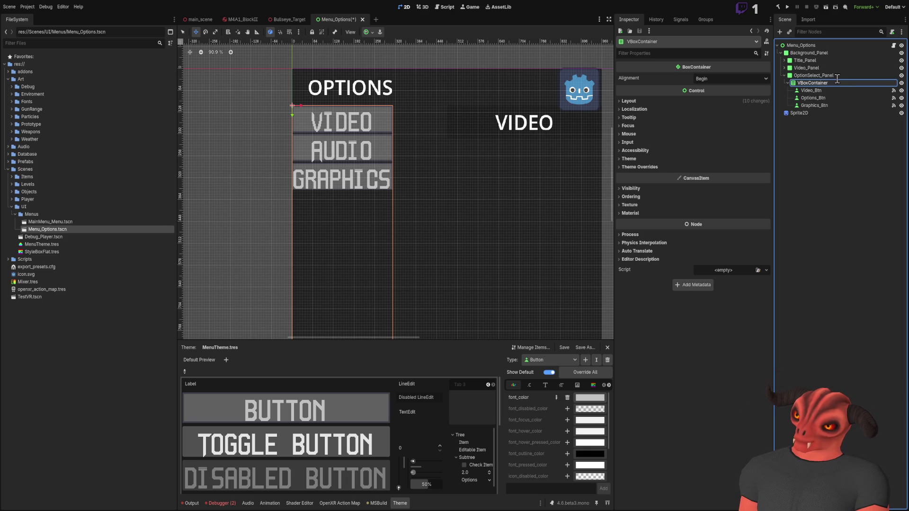
pyautogui.write('OptionList_')
pyautogui.press('Return')
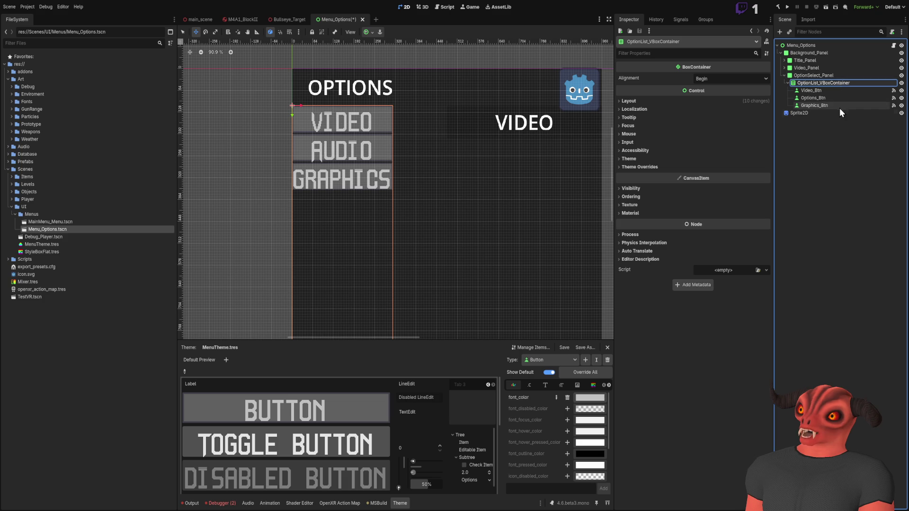
# Step: Save the Menu_Options scene with Ctrl+S
pyautogui.click(840, 155)
pyautogui.scroll(-3, 458, 85)
pyautogui.hotkey('ctrl', 's')
pyautogui.scroll(1, 430, 144)
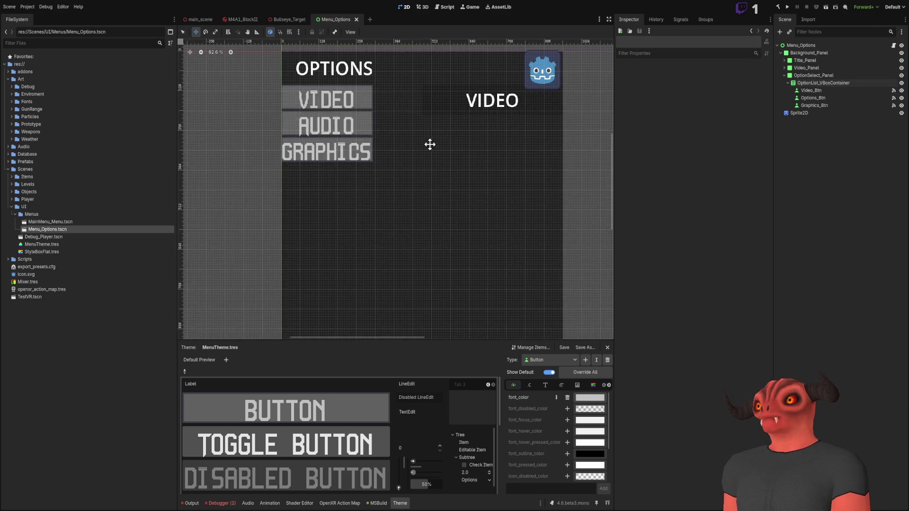
pyautogui.scroll(-1, 395, 145)
# Step: Give OptionList_VBoxContainer the Full Rect anchor preset inside OptionSelect_Panel
pyautogui.click(817, 84)
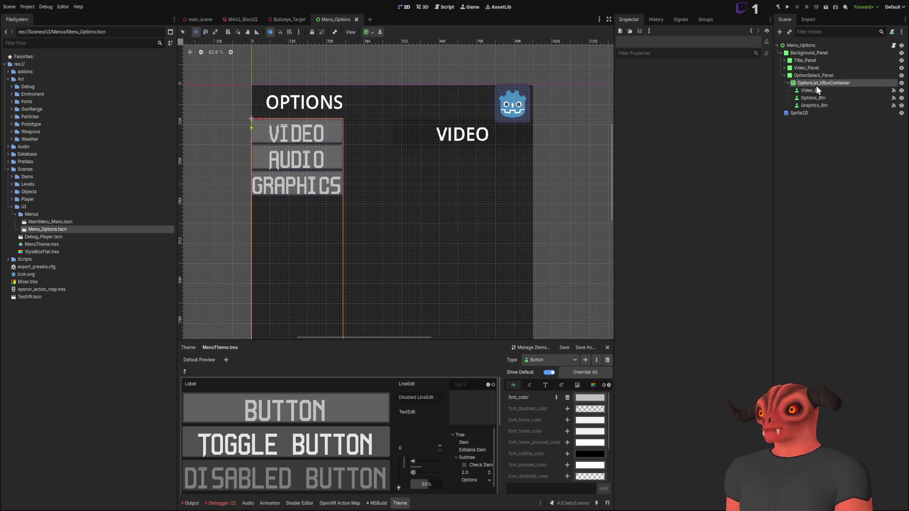
pyautogui.click(816, 78)
pyautogui.click(816, 83)
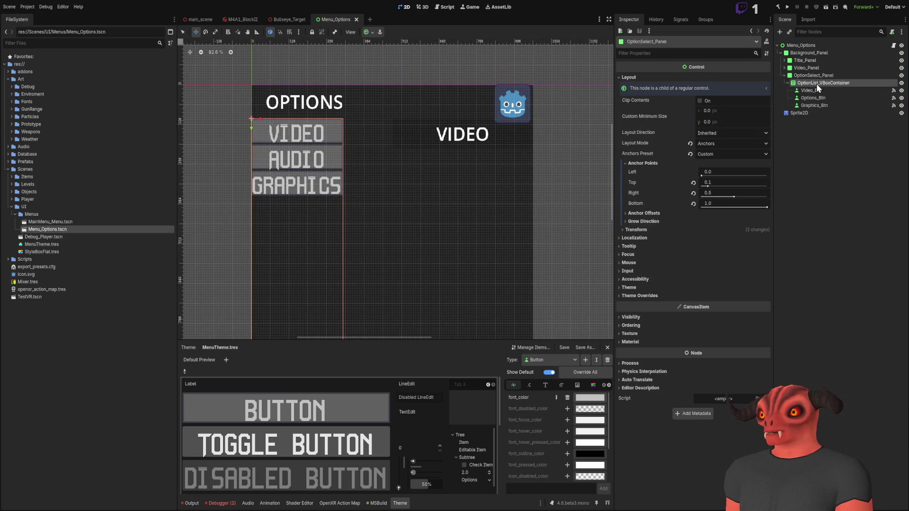
pyautogui.click(660, 101)
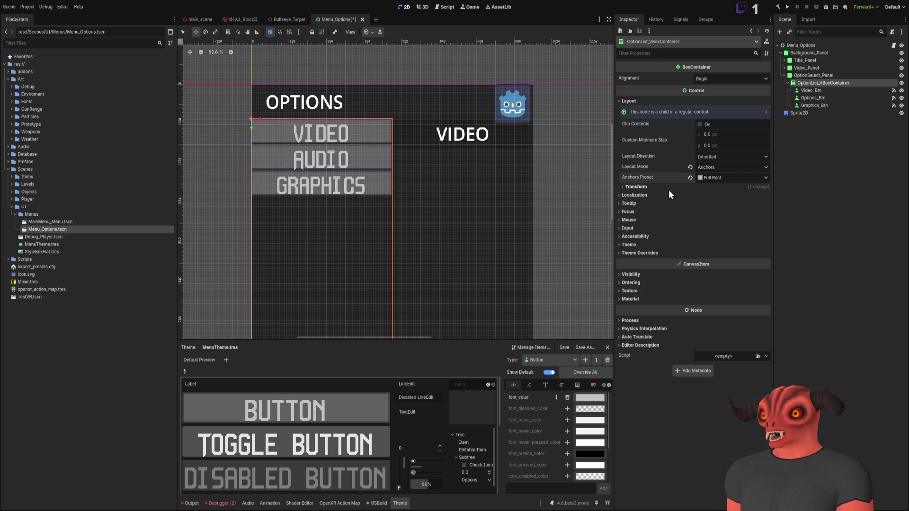
pyautogui.scroll(-5, 419, 160)
# Step: Set OptionSelect_Panel's right anchor to 0.4
pyautogui.scroll(6, 420, 161)
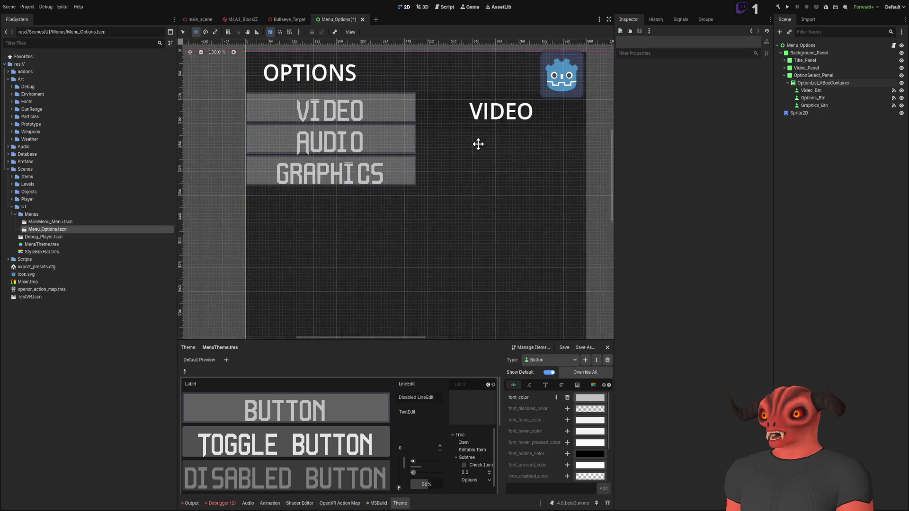
pyautogui.click(813, 75)
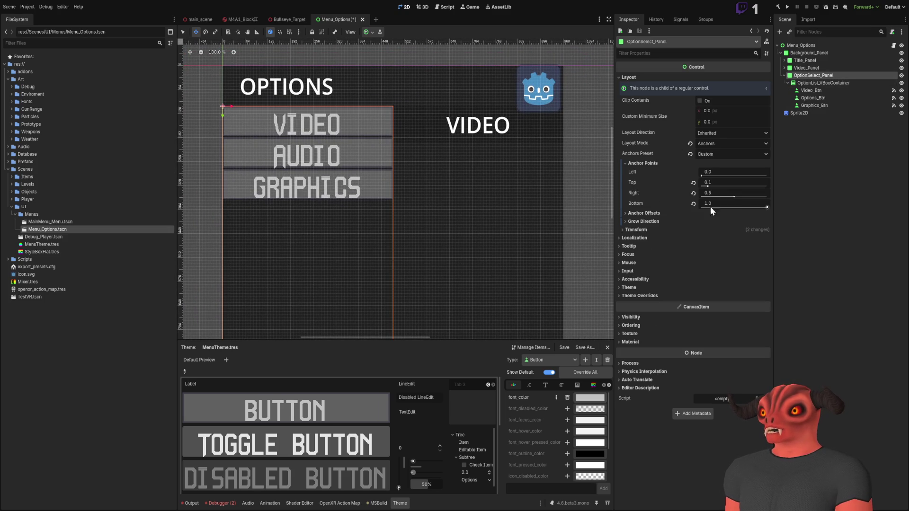
pyautogui.click(741, 192)
pyautogui.write('0.4')
pyautogui.press('Return')
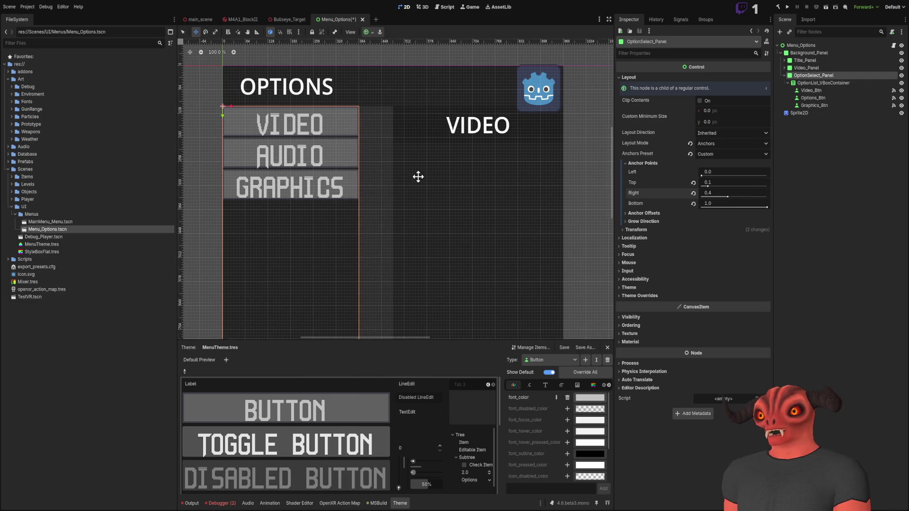
# Step: Set Video_Panel's left anchor to 0.4
pyautogui.click(808, 68)
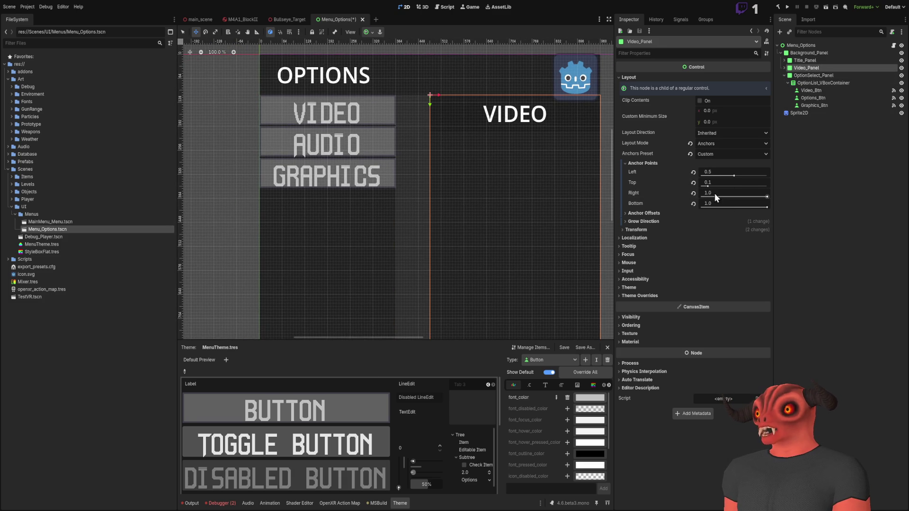
pyautogui.moveTo(725, 172); pyautogui.dragTo(726, 171)
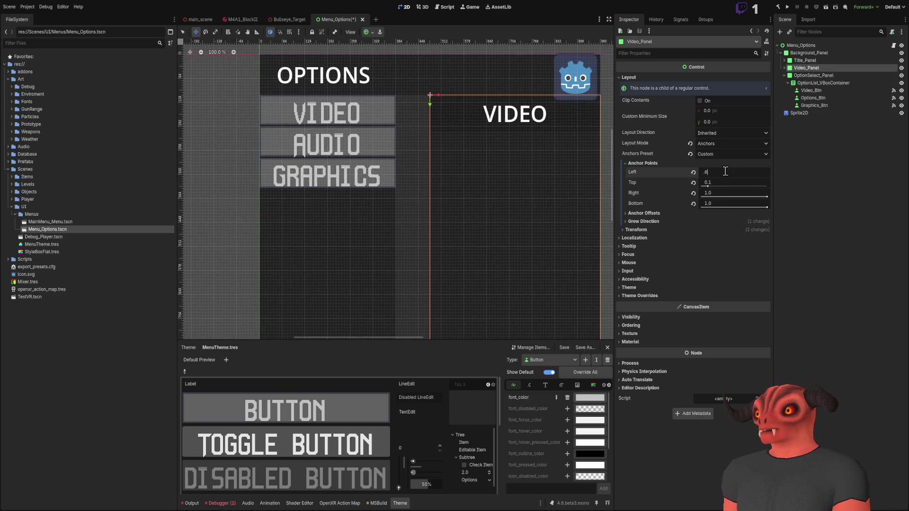
pyautogui.write('0.4')
pyautogui.press('Return')
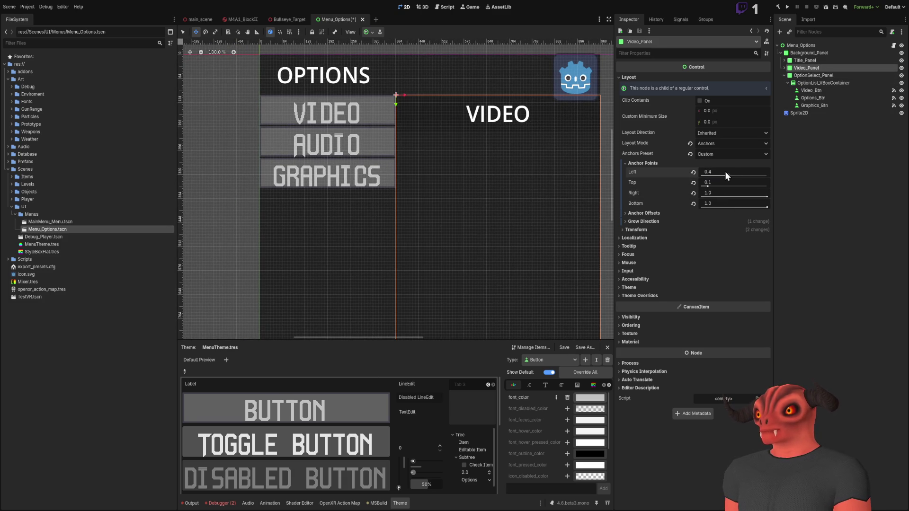
# Step: Zoom around the canvas to check the 0.4 split between the panels
pyautogui.scroll(-1, 493, 170)
pyautogui.click(568, 185)
pyautogui.scroll(-2, 463, 130)
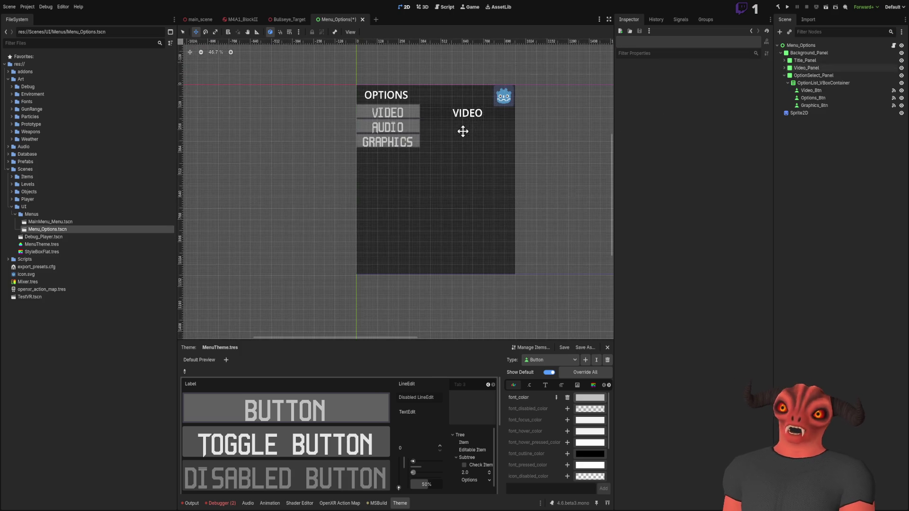
pyautogui.scroll(3, 370, 142)
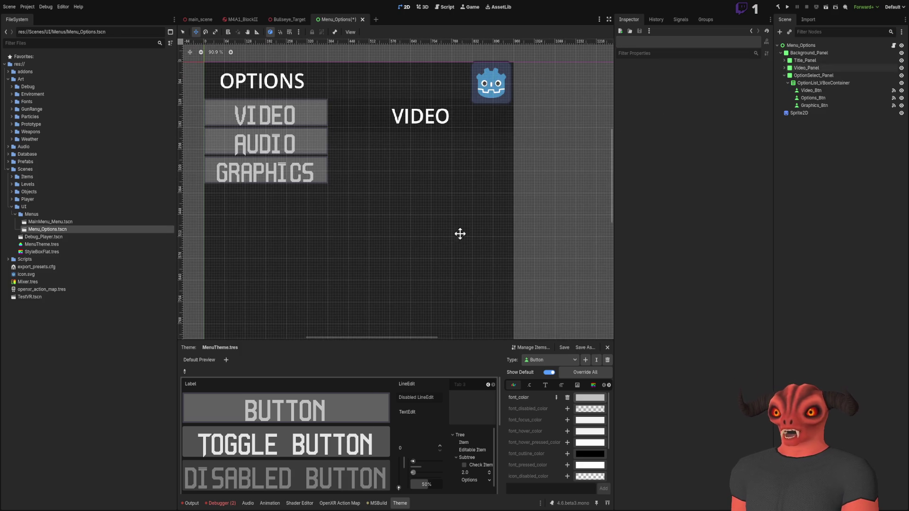
pyautogui.scroll(-3, 469, 132)
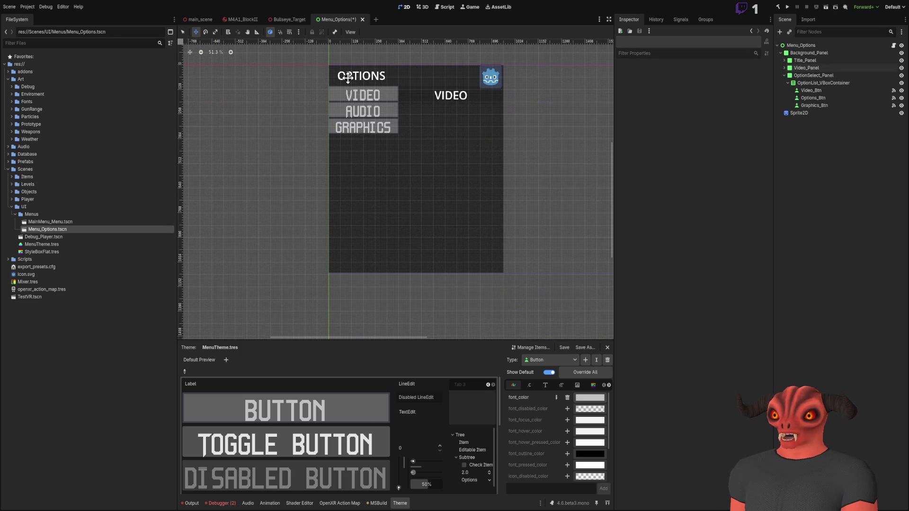
pyautogui.scroll(3, 362, 95)
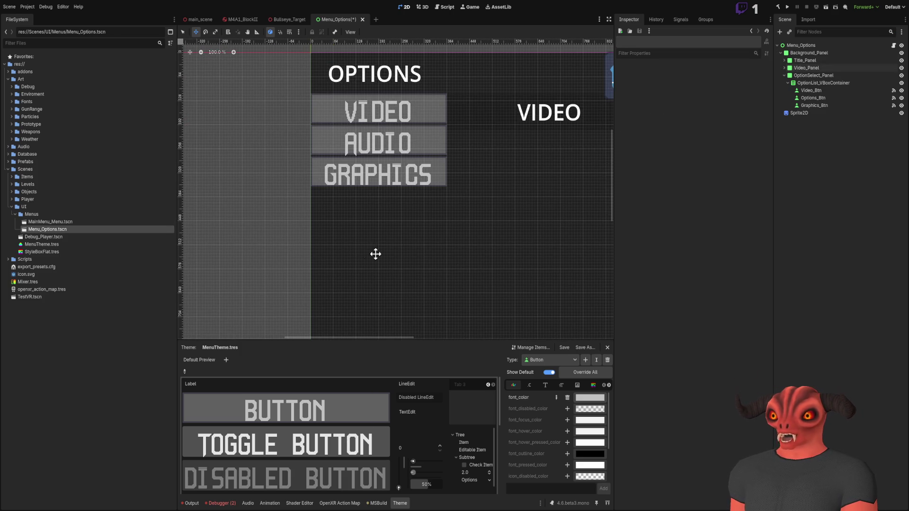
pyautogui.scroll(-2, 410, 197)
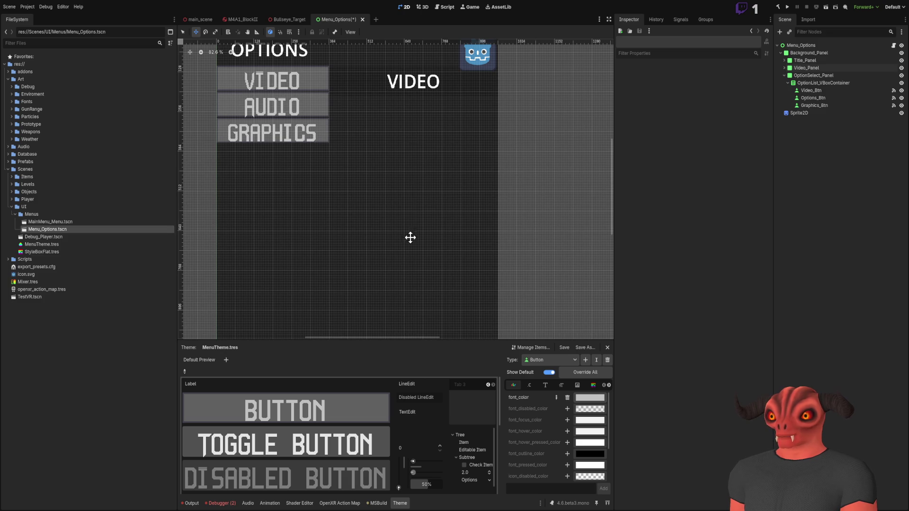
pyautogui.scroll(-3, 411, 179)
pyautogui.scroll(3, 417, 180)
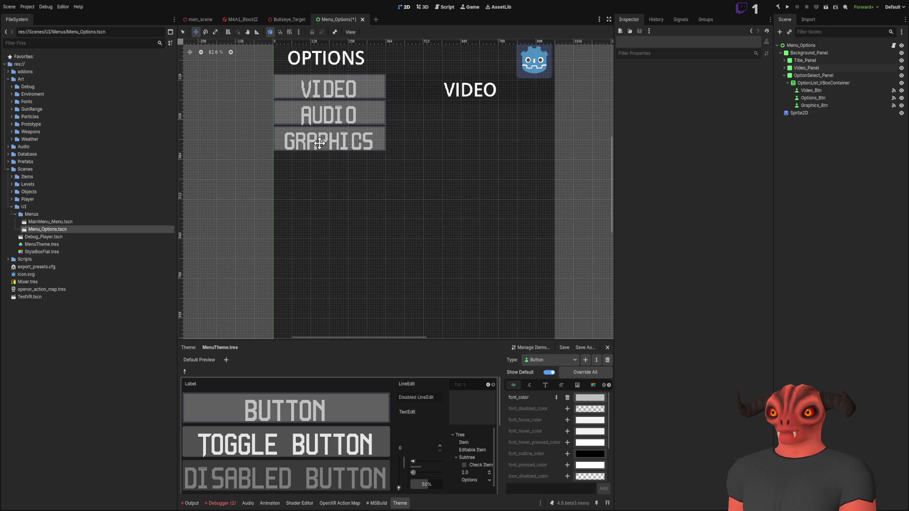
pyautogui.scroll(-3, 521, 217)
pyautogui.scroll(2, 503, 234)
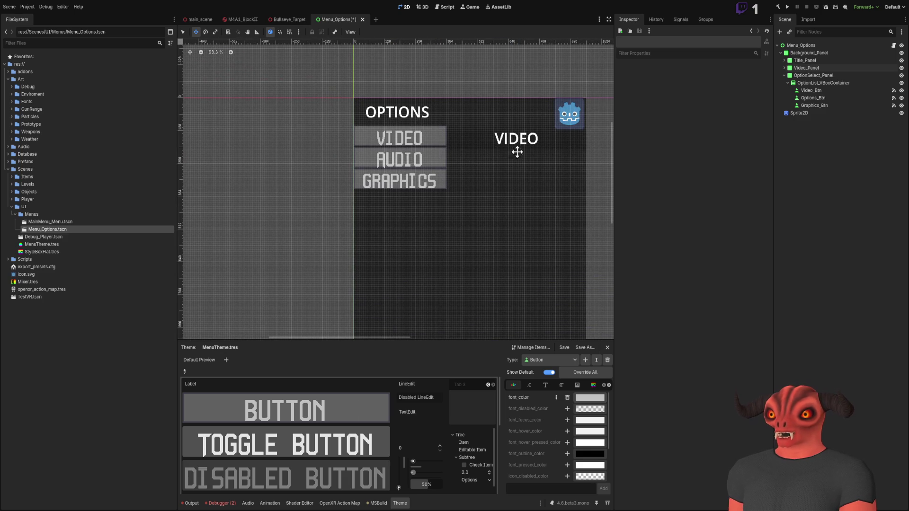
# Step: Narrow OptionSelect_Panel to a right anchor of 0.3
pyautogui.click(821, 68)
pyautogui.click(827, 75)
pyautogui.click(783, 76)
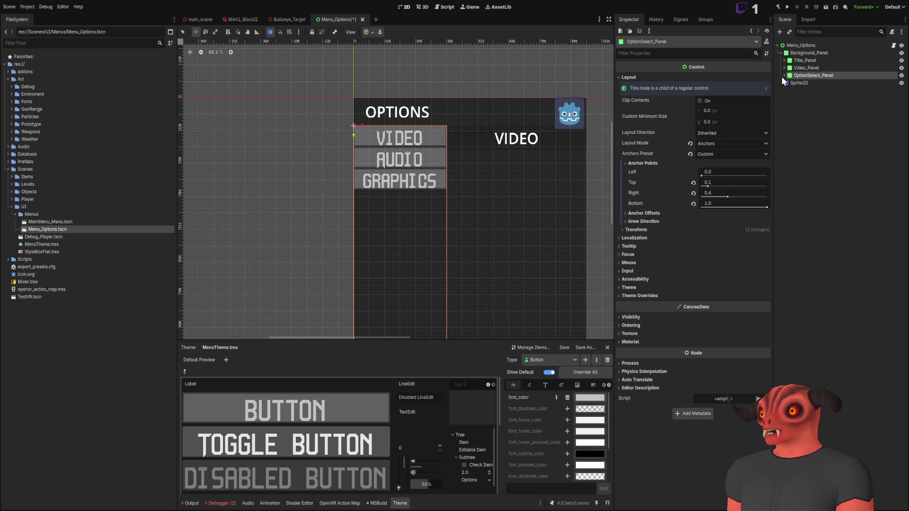
pyautogui.click(721, 192)
pyautogui.moveTo(503, 183)
pyautogui.mouseDown()
pyautogui.moveTo(467, 132)
pyautogui.moveTo(501, 187)
pyautogui.mouseUp()
pyautogui.scroll(8, 274, 149)
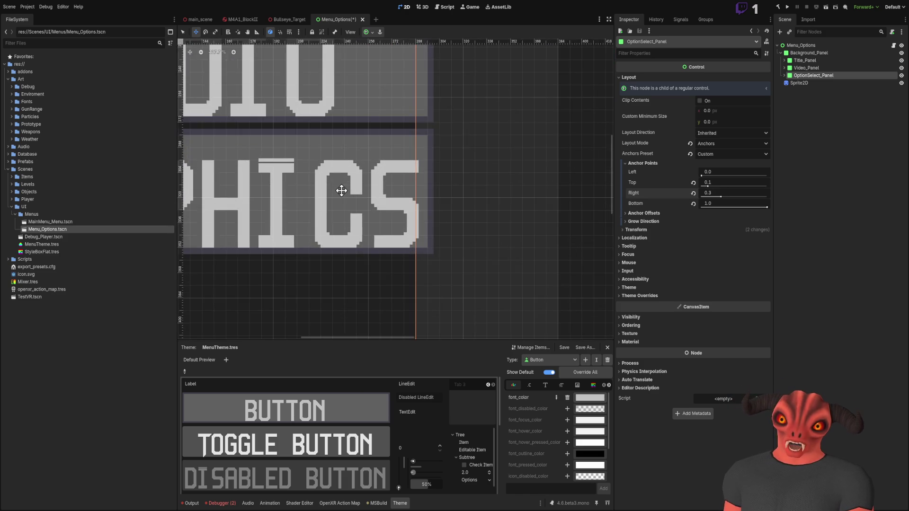
pyautogui.scroll(-10, 534, 167)
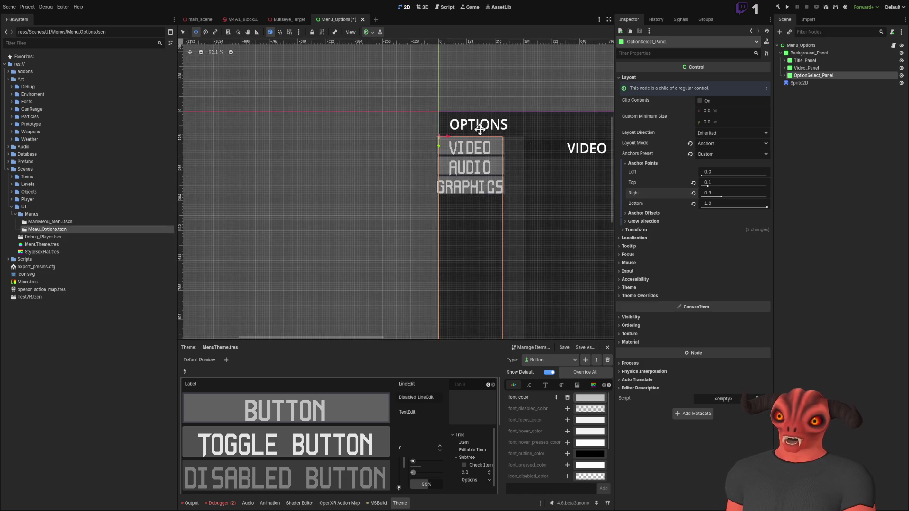
pyautogui.scroll(-5, 398, 179)
pyautogui.scroll(6, 418, 219)
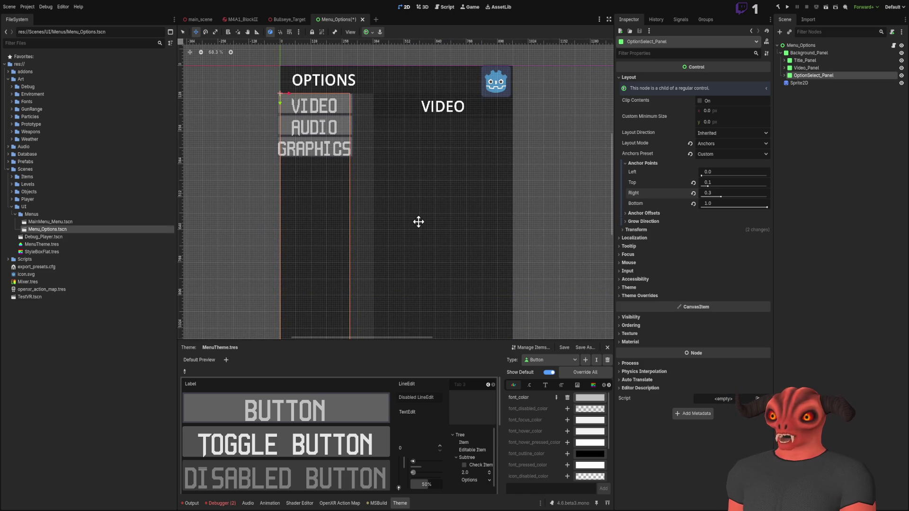
# Step: Lower Video_Panel's left anchor to 0.3
pyautogui.click(811, 68)
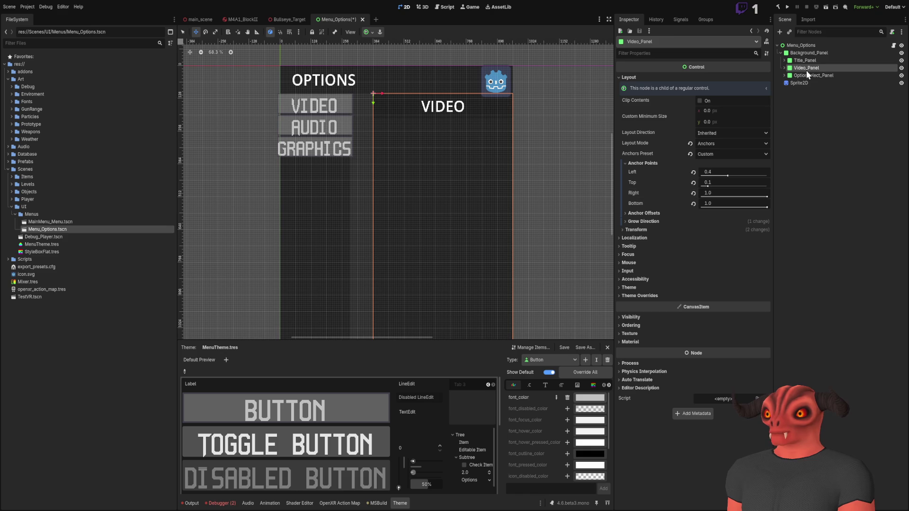
pyautogui.moveTo(723, 172); pyautogui.dragTo(721, 172)
pyautogui.click(831, 171)
# Step: Compare the anchors of Title_Panel, OptionSelect_Panel and Video_Panel to verify the 0.3 split
pyautogui.click(819, 62)
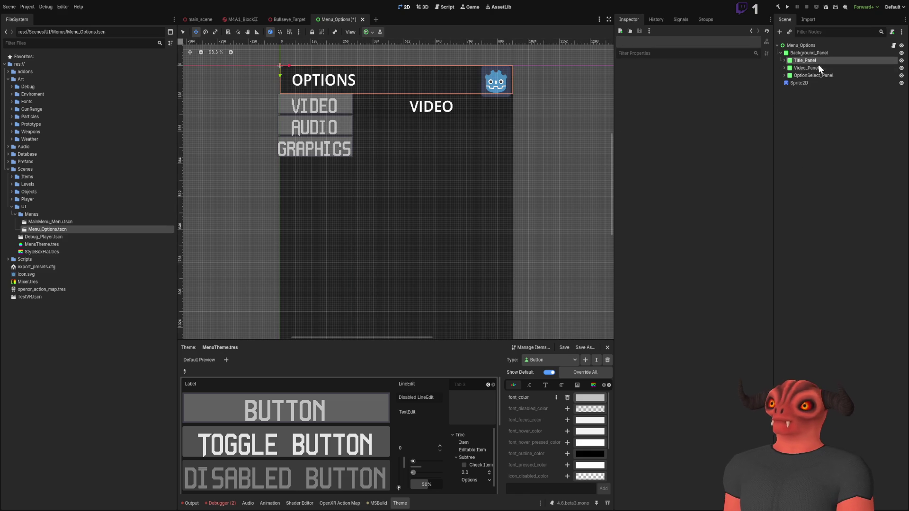
pyautogui.click(820, 75)
pyautogui.click(822, 82)
pyautogui.click(823, 75)
pyautogui.click(823, 69)
pyautogui.click(824, 75)
pyautogui.click(825, 69)
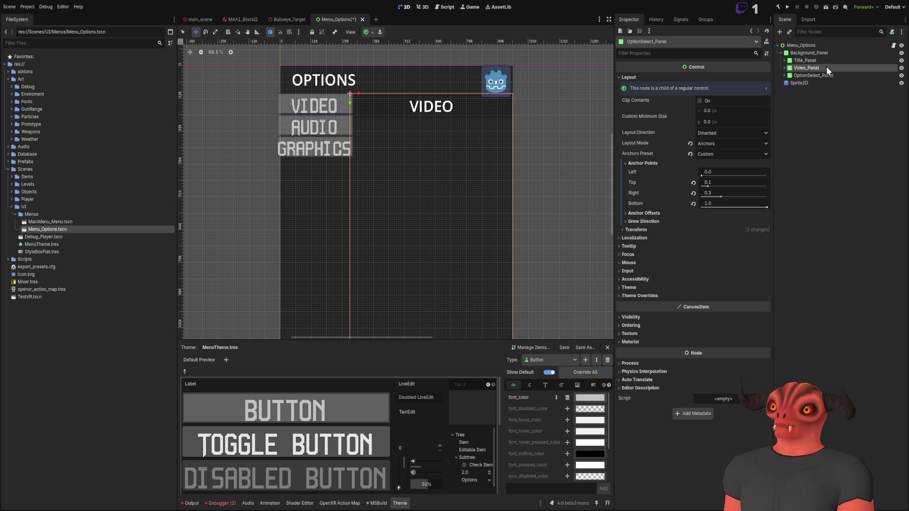
pyautogui.scroll(-2, 419, 94)
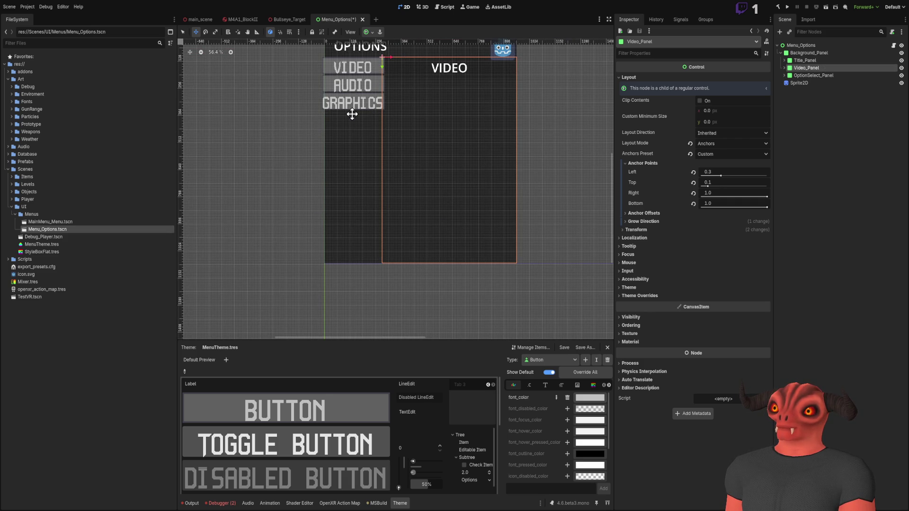
pyautogui.scroll(2, 364, 104)
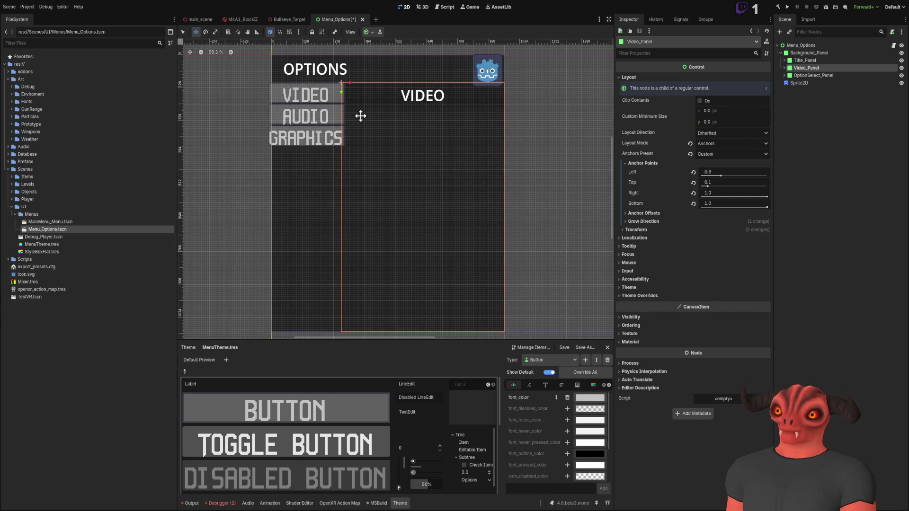
pyautogui.click(852, 267)
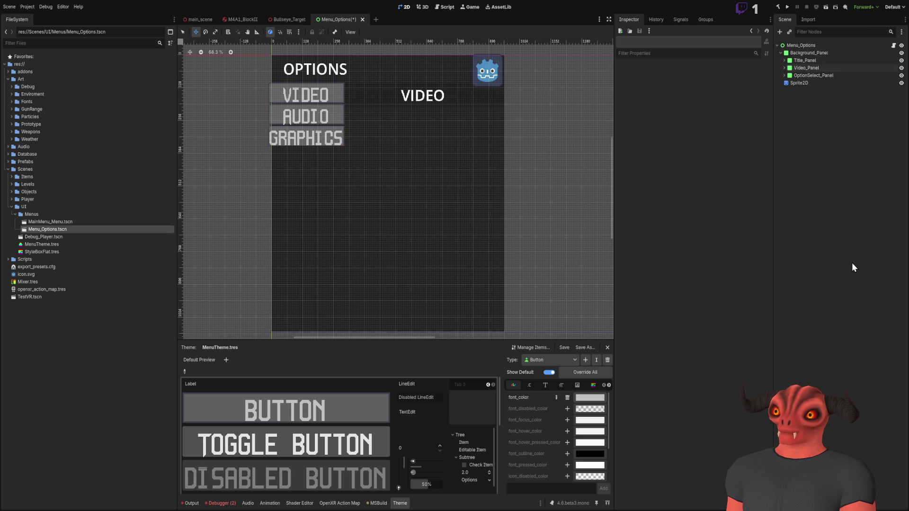
# Step: Inspect MenuTheme's button font entry, the Teror Title font resource
pyautogui.click(547, 385)
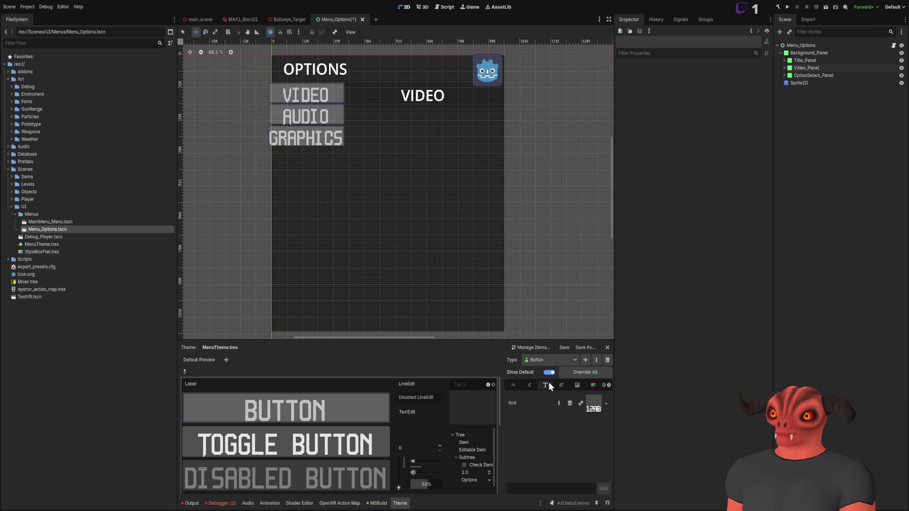
pyautogui.click(594, 410)
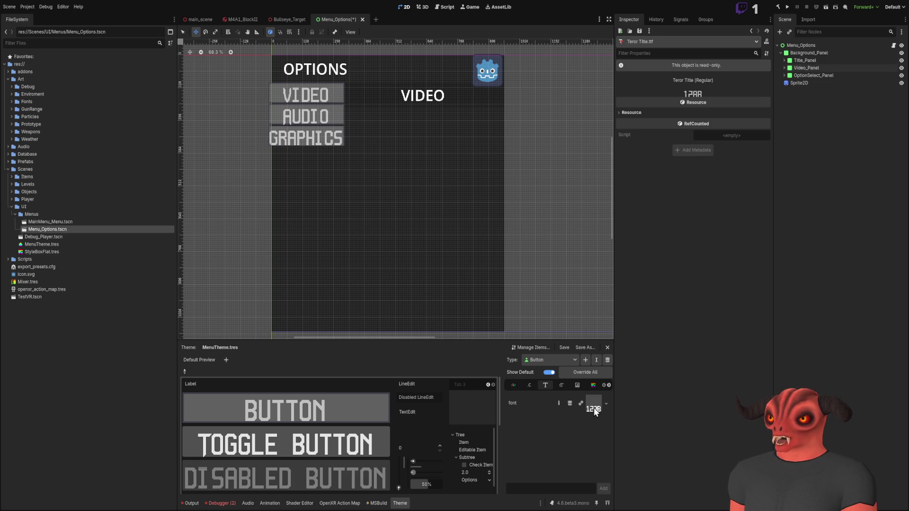
pyautogui.click(558, 403)
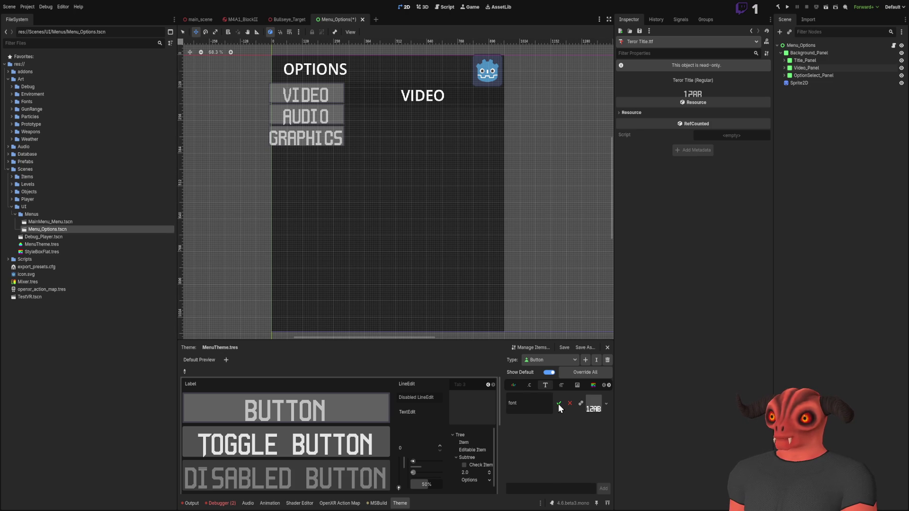
pyautogui.click(558, 405)
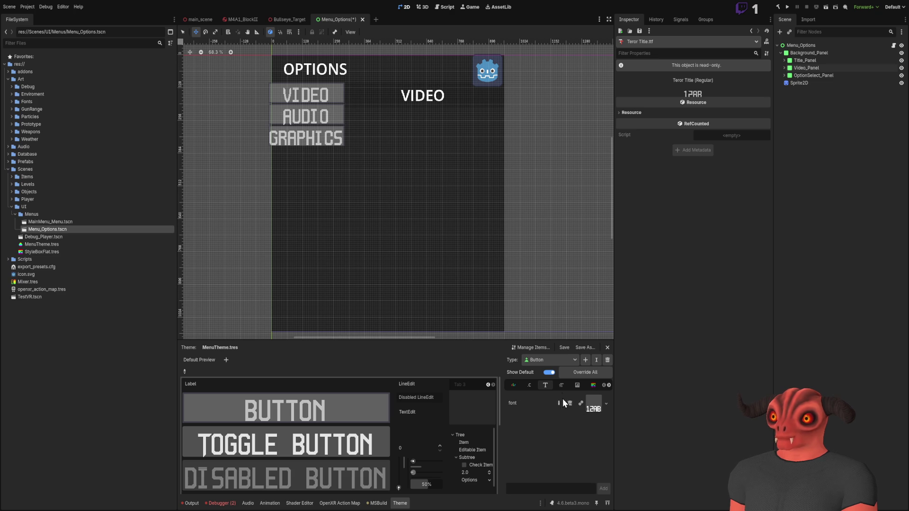
# Step: Browse MenuTheme's button Constants, Colors, Styles and Fonts entries
pyautogui.click(561, 386)
pyautogui.click(530, 385)
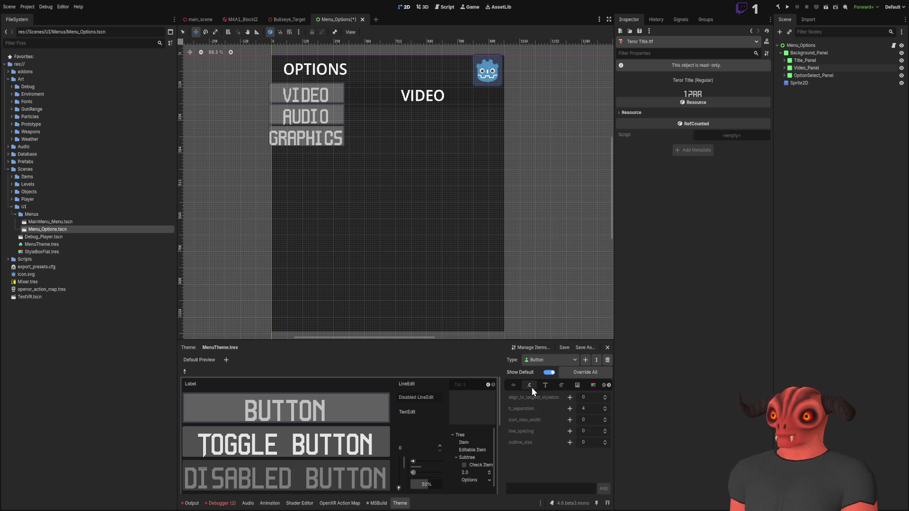
pyautogui.click(519, 386)
pyautogui.click(530, 387)
pyautogui.click(562, 386)
pyautogui.click(592, 384)
pyautogui.click(532, 387)
pyautogui.click(520, 387)
pyautogui.click(546, 385)
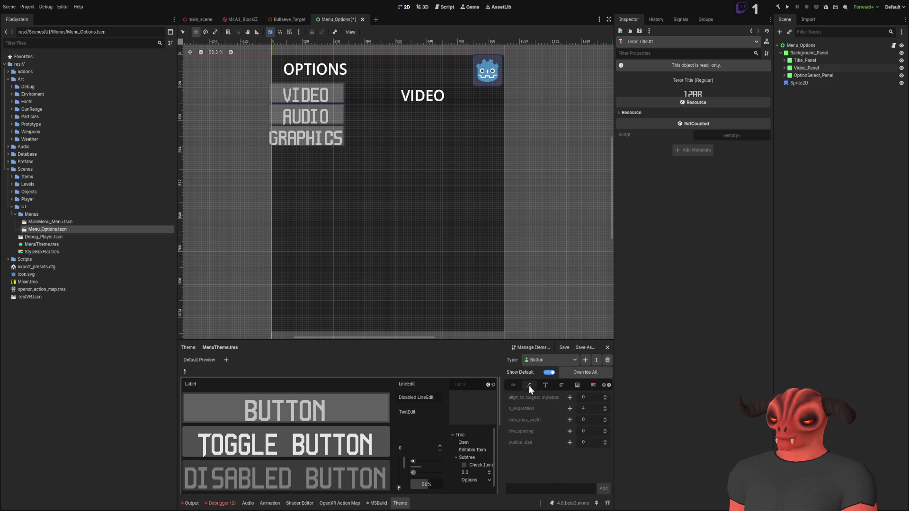
# Step: Change the Button font_size in MenuTheme from 64 to 32 and check the buttons
pyautogui.click(561, 386)
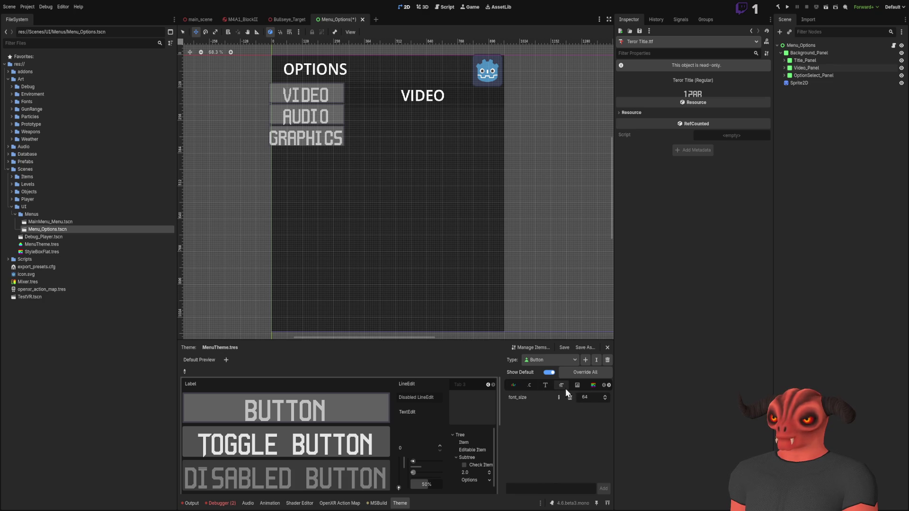
pyautogui.write('32')
pyautogui.press('Return')
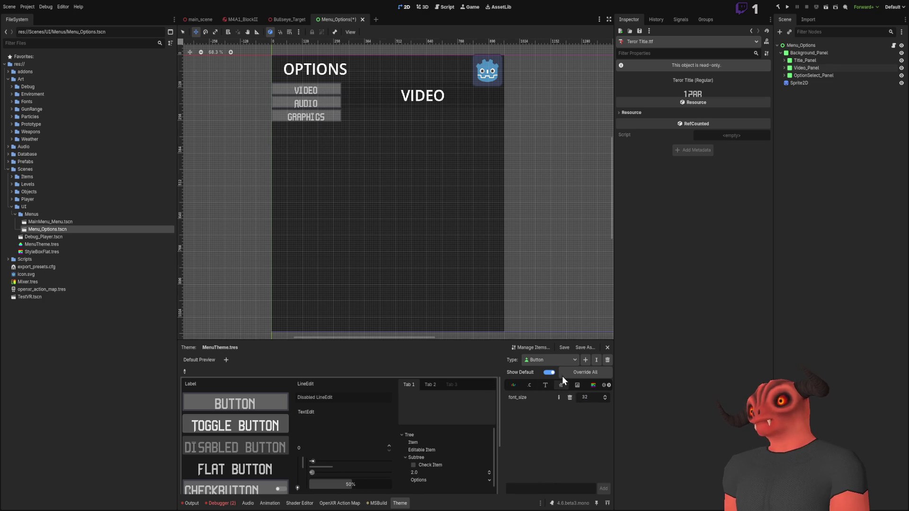
pyautogui.scroll(8, 434, 193)
pyautogui.scroll(2, 416, 176)
pyautogui.scroll(-6, 425, 204)
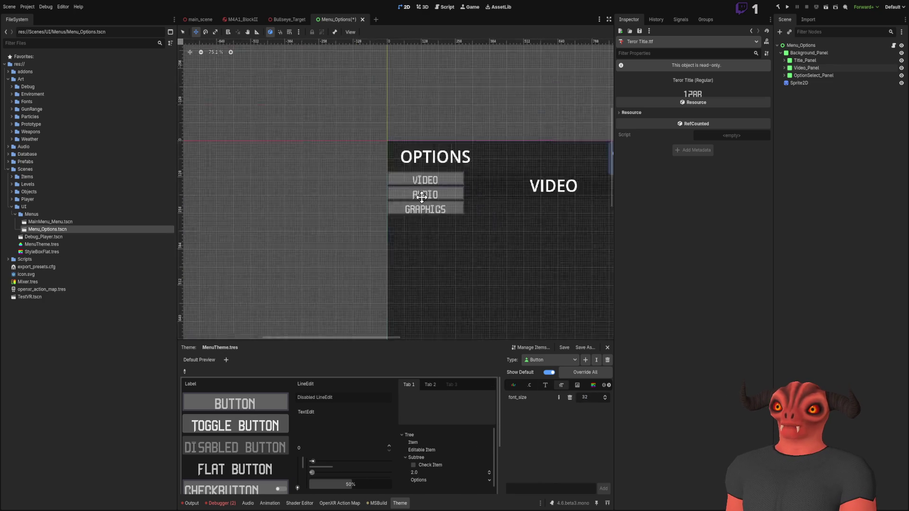
pyautogui.scroll(5, 412, 197)
pyautogui.scroll(-7, 423, 209)
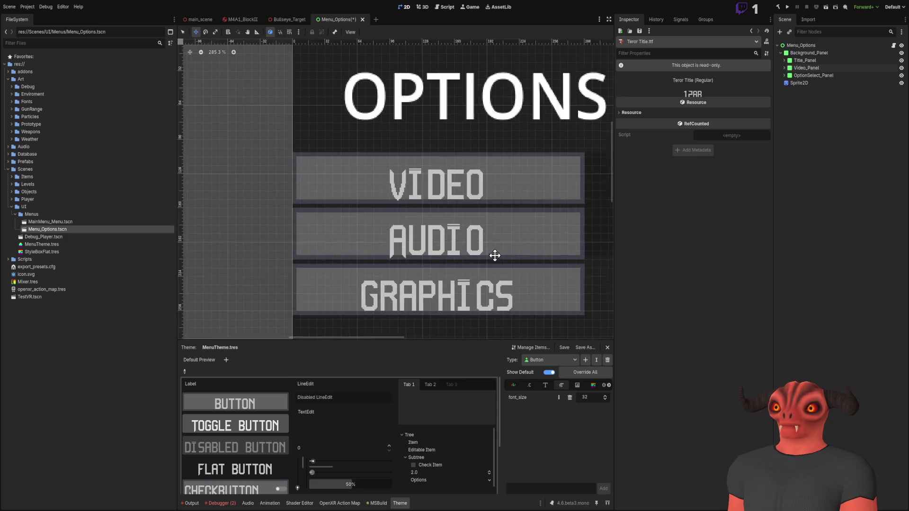
pyautogui.scroll(3, 423, 212)
pyautogui.scroll(-5, 426, 219)
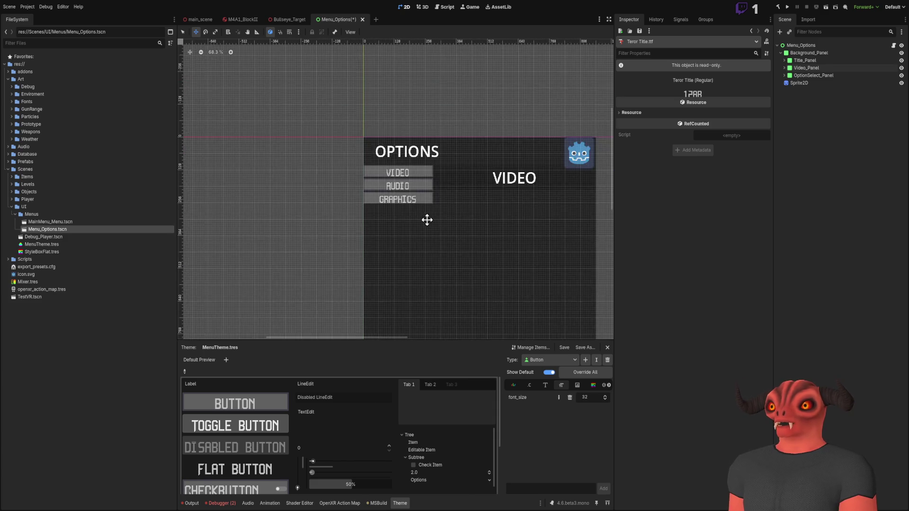
pyautogui.scroll(10, 421, 203)
pyautogui.scroll(8, 335, 171)
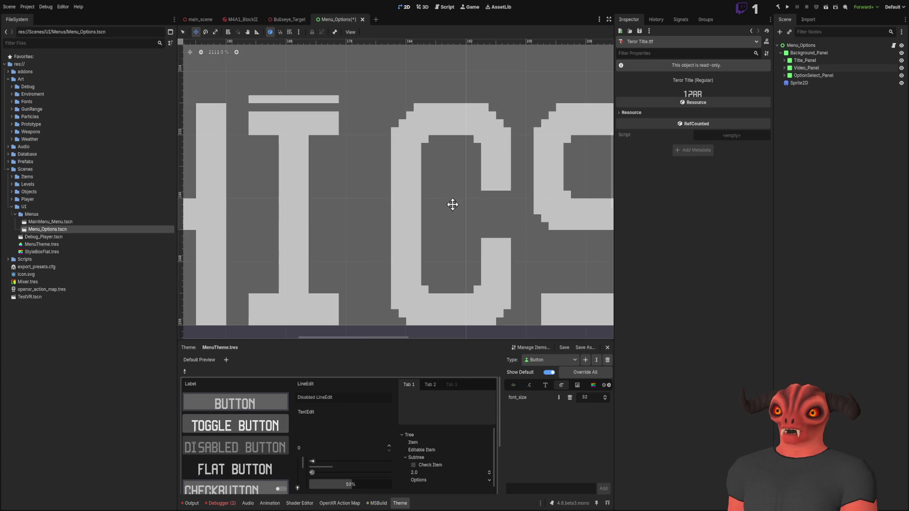
pyautogui.scroll(-12, 361, 175)
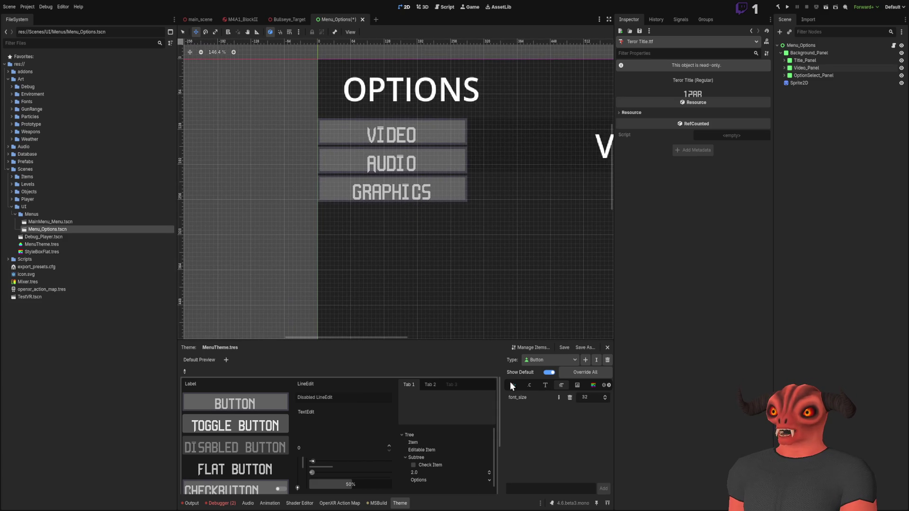
pyautogui.click(410, 180)
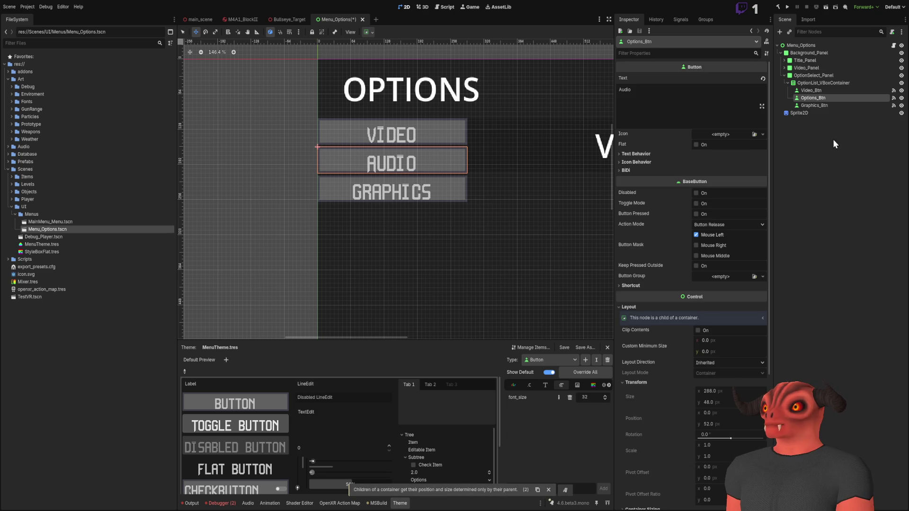
# Step: Retype Graphics_Btn's text as lowercase 'graphics', which the pixel font still shows as GRAPHICS
pyautogui.click(823, 107)
pyautogui.click(665, 96)
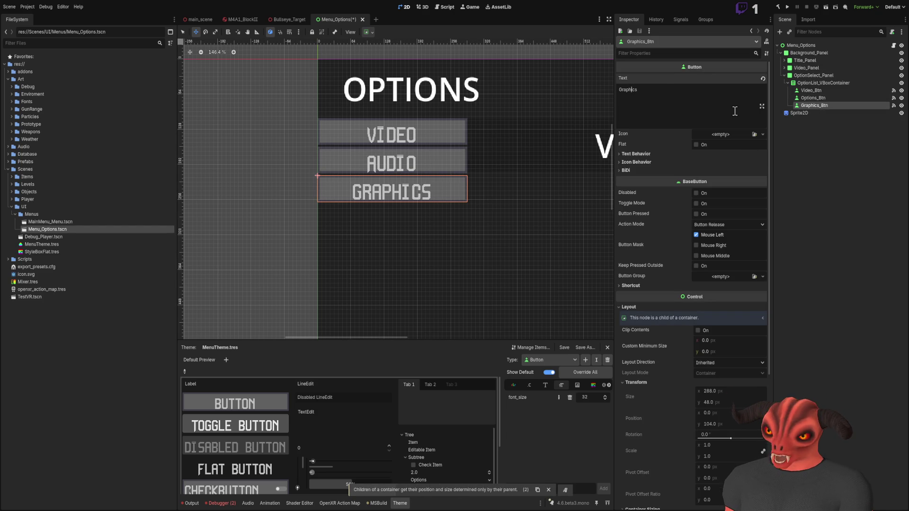
pyautogui.scroll(8, 390, 122)
pyautogui.scroll(-6, 391, 281)
pyautogui.moveTo(645, 87); pyautogui.dragTo(550, 84)
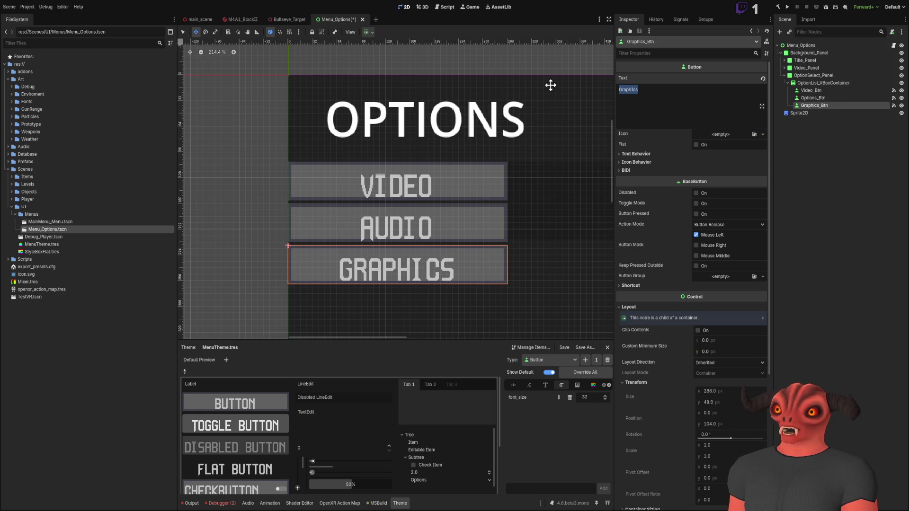
pyautogui.write('Grap')
pyautogui.press('BackSpace')
pyautogui.press('BackSpace')
pyautogui.press('BackSpace')
pyautogui.write('parpagpics')
pyautogui.hotkey('ctrl', 'a')
pyautogui.write('GRAPHICS')
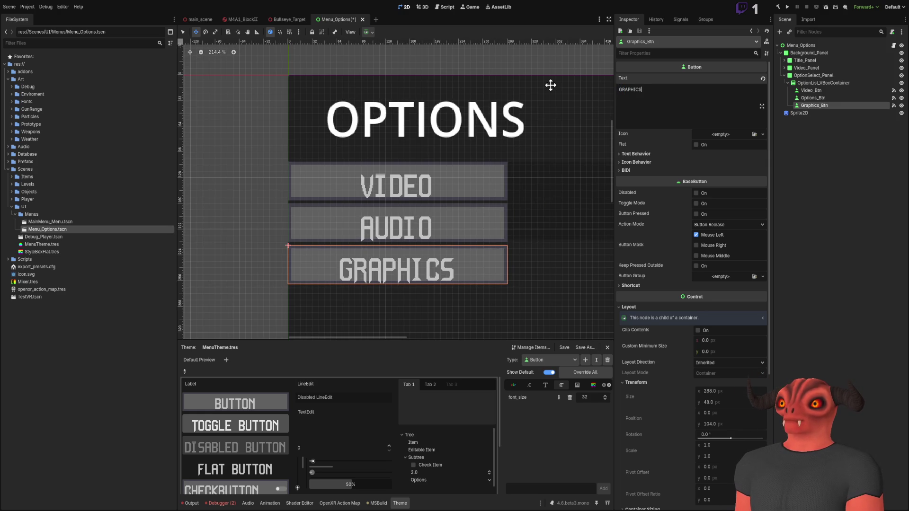
pyautogui.press('BackSpace')
pyautogui.press('BackSpace')
pyautogui.press('BackSpace')
pyautogui.write('graphics')
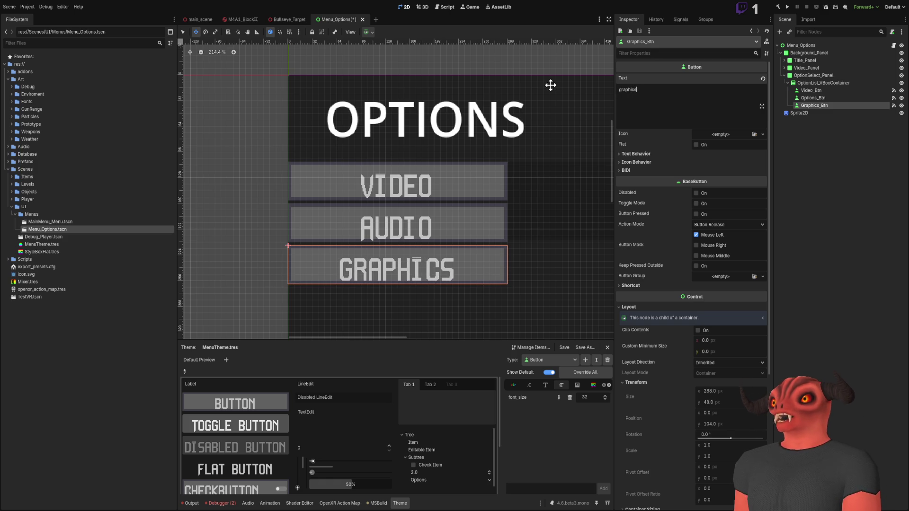
pyautogui.click(530, 190)
# Step: Frame the whole Options panel on the canvas and fold OptionSelect_Panel's branch in the Scene dock
pyautogui.scroll(-5, 455, 165)
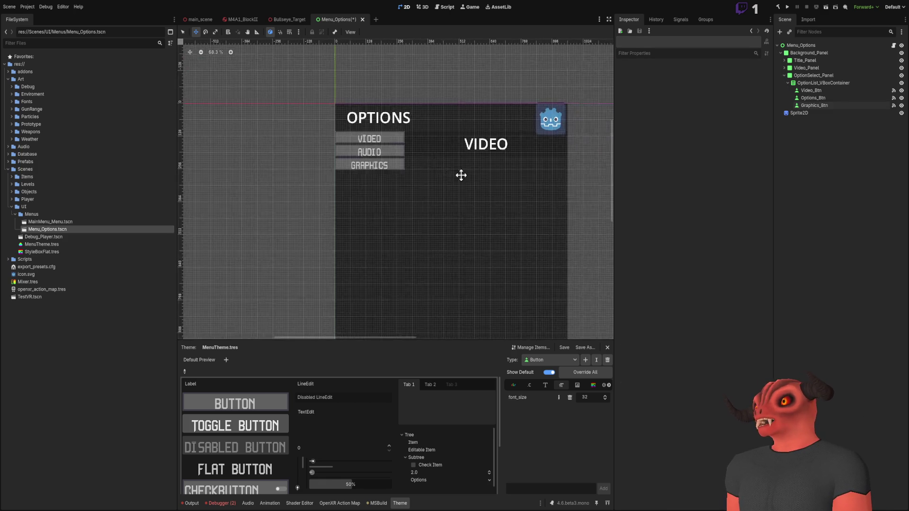
pyautogui.scroll(7, 460, 177)
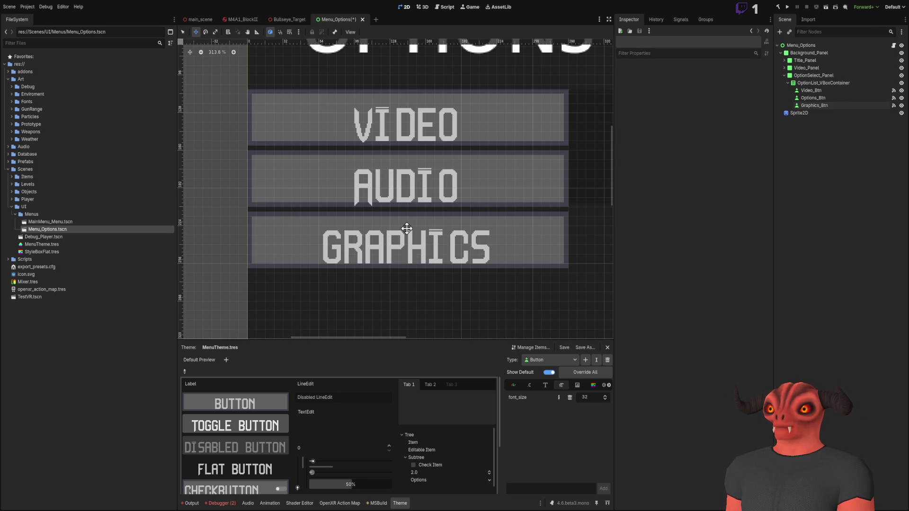
pyautogui.scroll(-8, 406, 224)
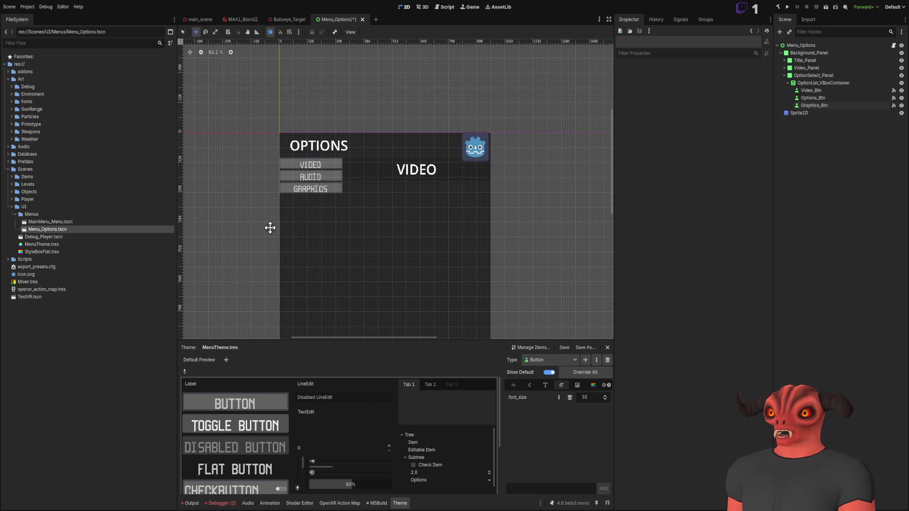
pyautogui.scroll(6, 322, 172)
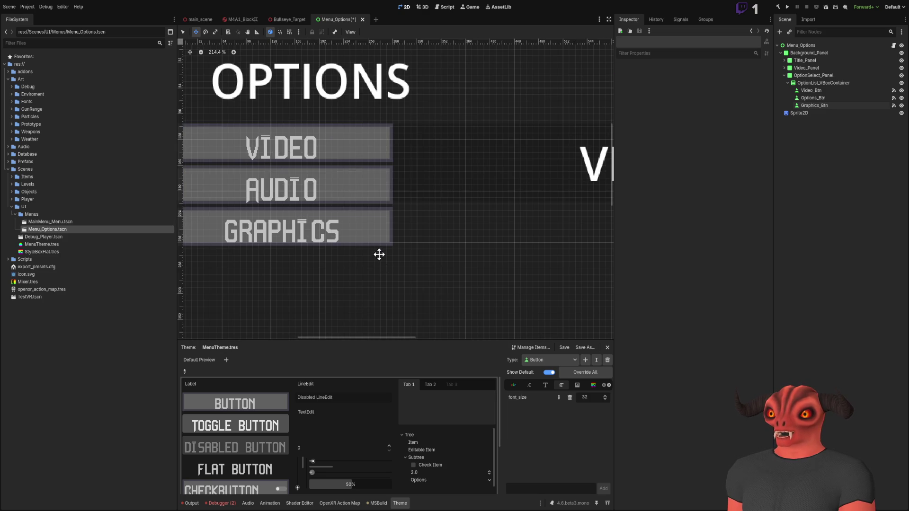
pyautogui.scroll(-5, 383, 267)
pyautogui.moveTo(436, 264); pyautogui.dragTo(406, 158)
pyautogui.scroll(-3, 407, 161)
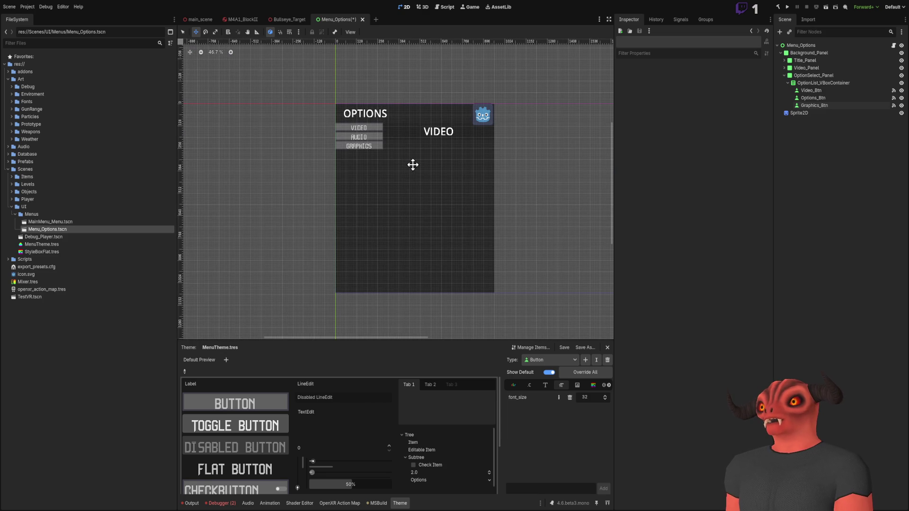
pyautogui.scroll(4, 407, 160)
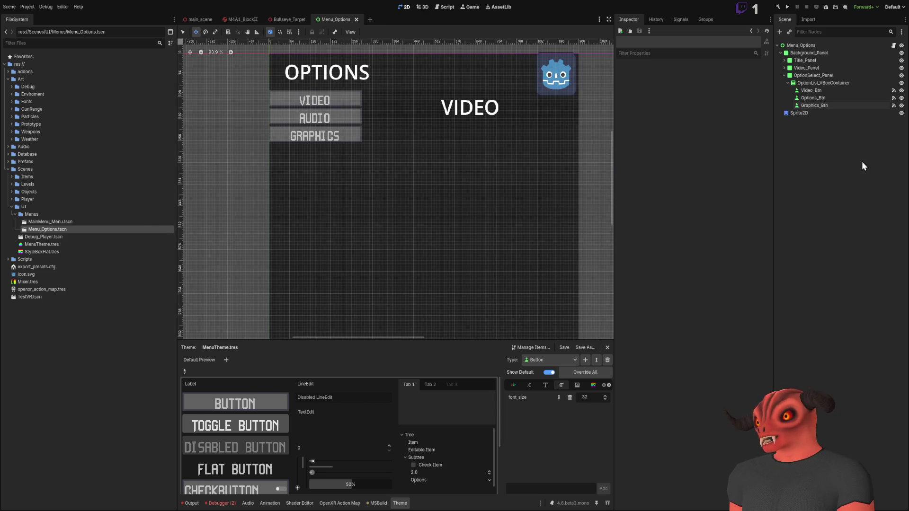
pyautogui.click(783, 75)
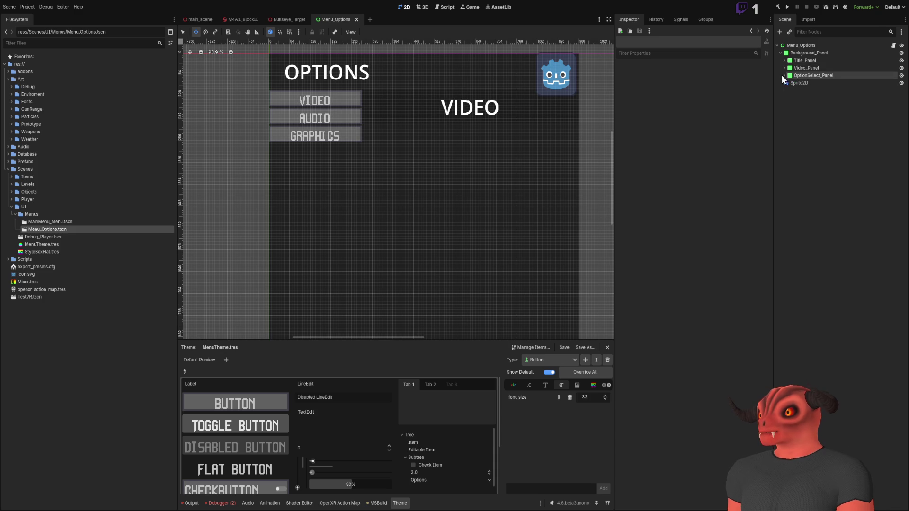
# Step: Move Video_Panel below OptionSelect_Panel in the Scene tree, briefly toggling its visibility
pyautogui.click(814, 60)
pyautogui.moveTo(810, 68); pyautogui.dragTo(812, 83)
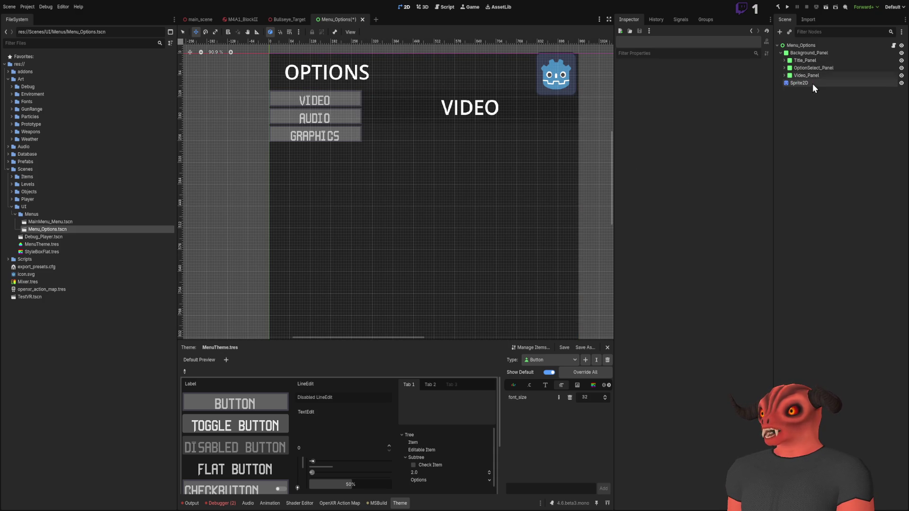
pyautogui.click(901, 75)
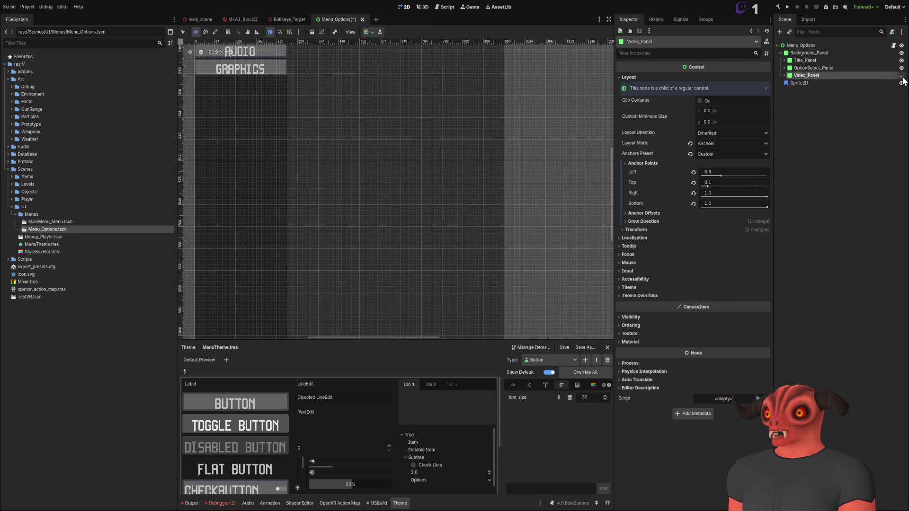
pyautogui.click(902, 75)
pyautogui.scroll(-3, 528, 185)
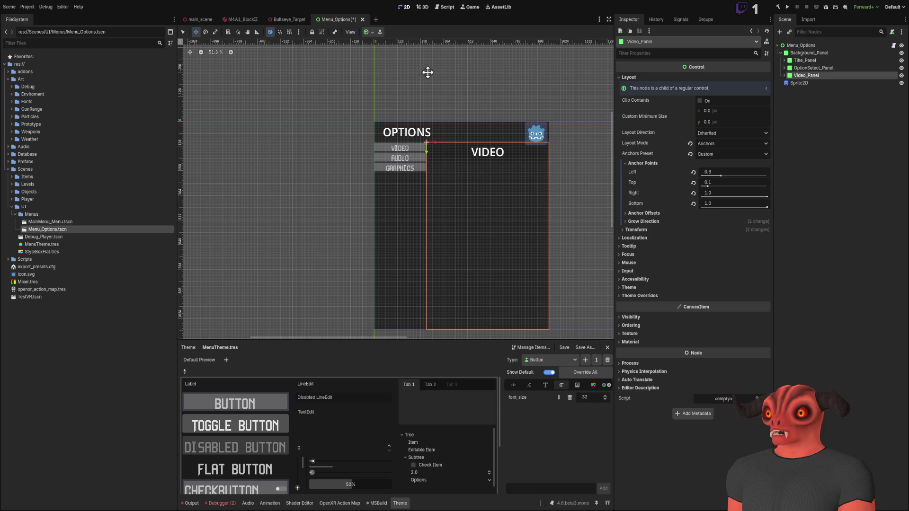
pyautogui.scroll(2, 489, 155)
pyautogui.click(820, 138)
# Step: Select Video_Panel, expand OptionSelect_Panel, and frame Video_Panel in the viewport
pyautogui.scroll(-3, 502, 186)
pyautogui.scroll(-1, 428, 122)
pyautogui.scroll(1, 429, 122)
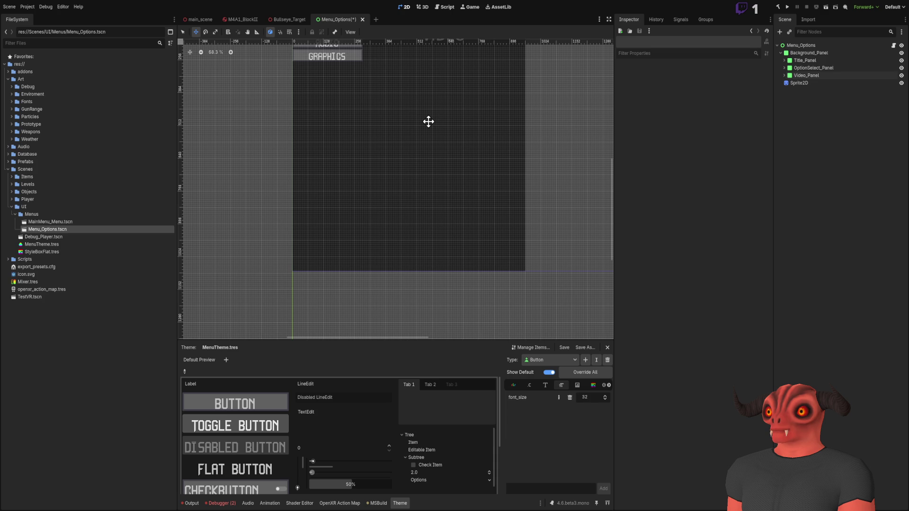
pyautogui.scroll(-2, 325, 177)
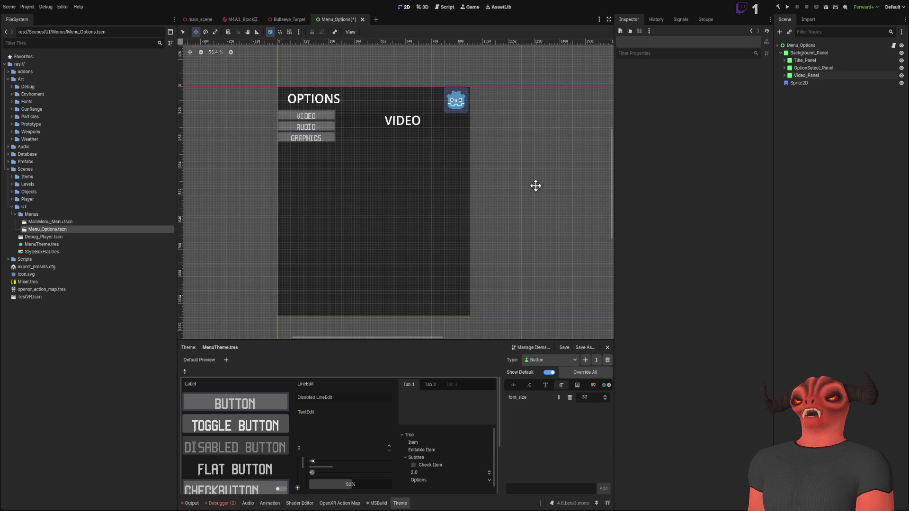
pyautogui.click(805, 75)
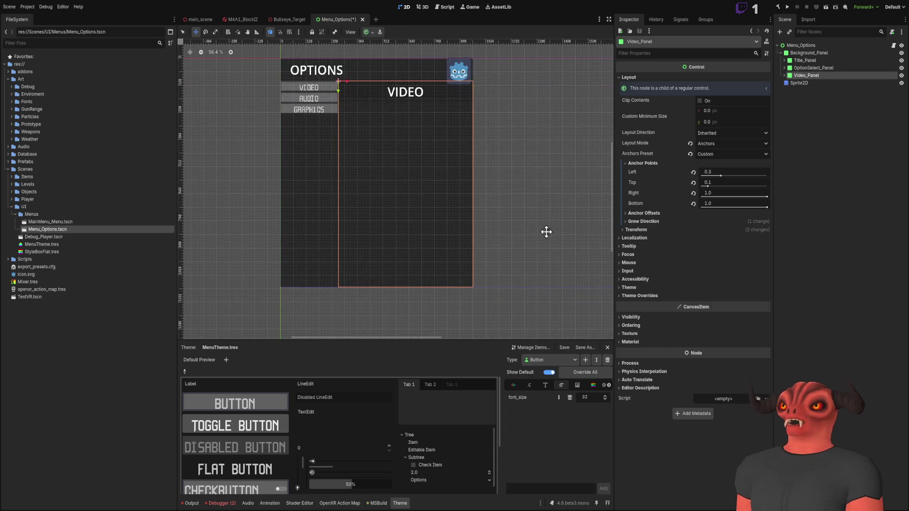
pyautogui.scroll(4, 503, 218)
pyautogui.scroll(-3, 414, 130)
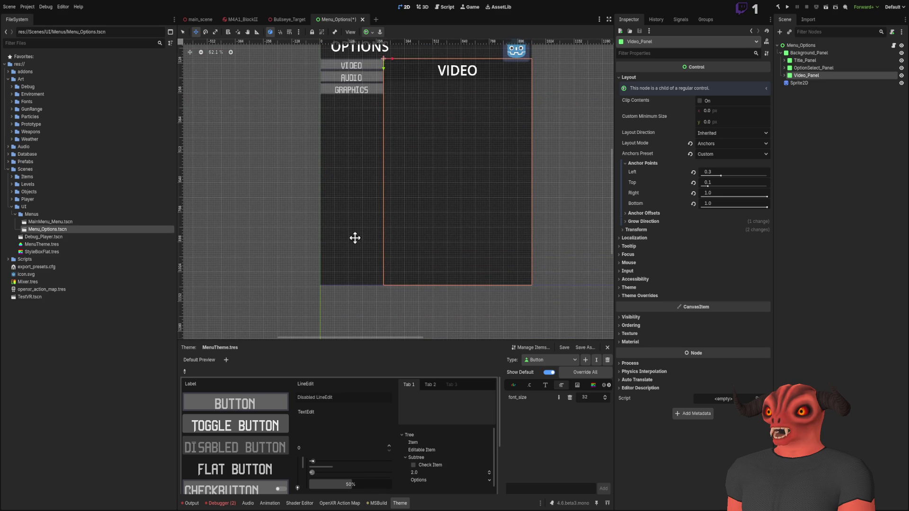
pyautogui.click(784, 68)
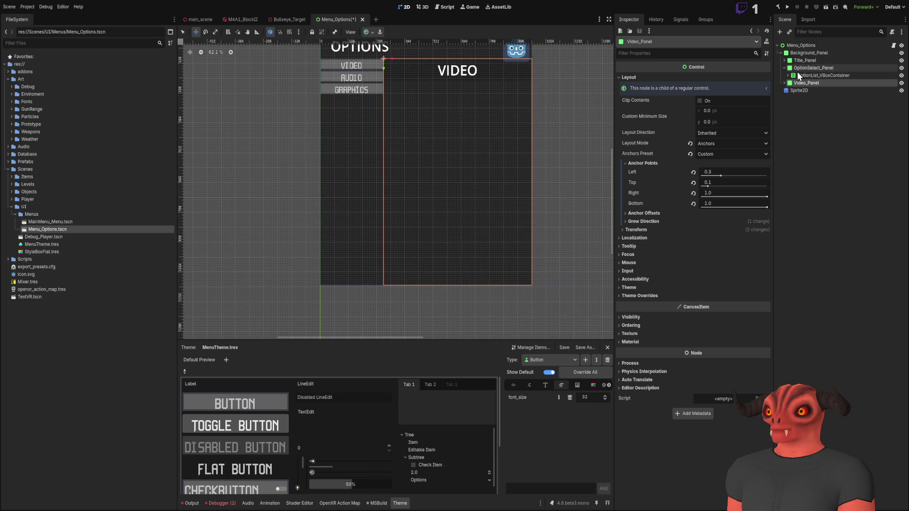
pyautogui.scroll(5, 519, 279)
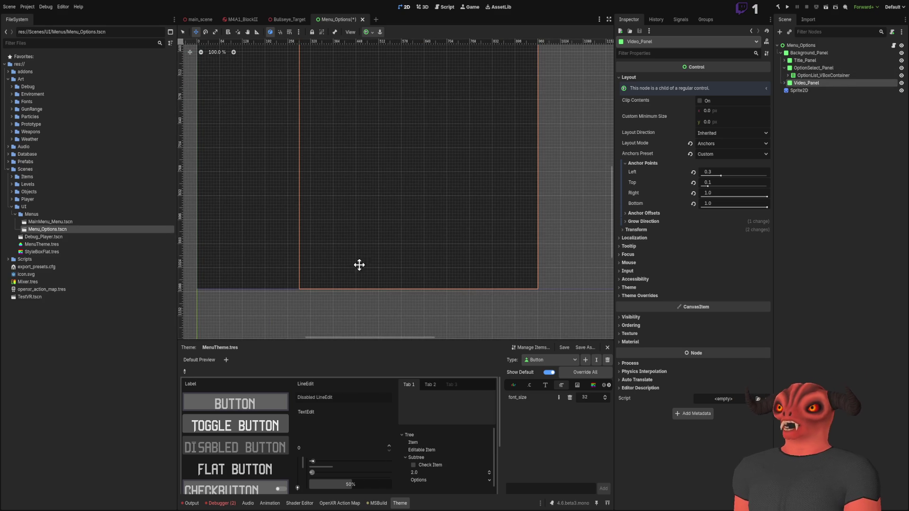
pyautogui.hotkey('shift', 'f')
pyautogui.scroll(-3, 464, 192)
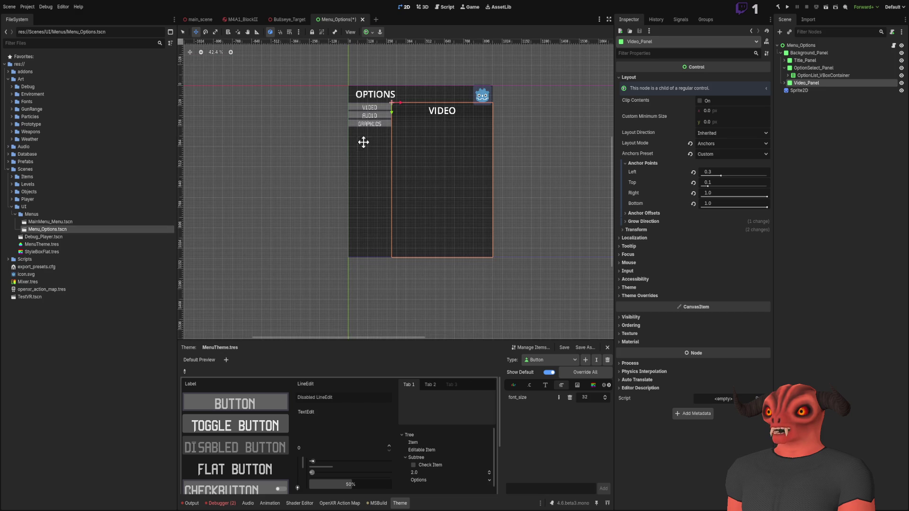
pyautogui.scroll(4, 353, 138)
pyautogui.scroll(3, 356, 237)
pyautogui.scroll(-7, 408, 138)
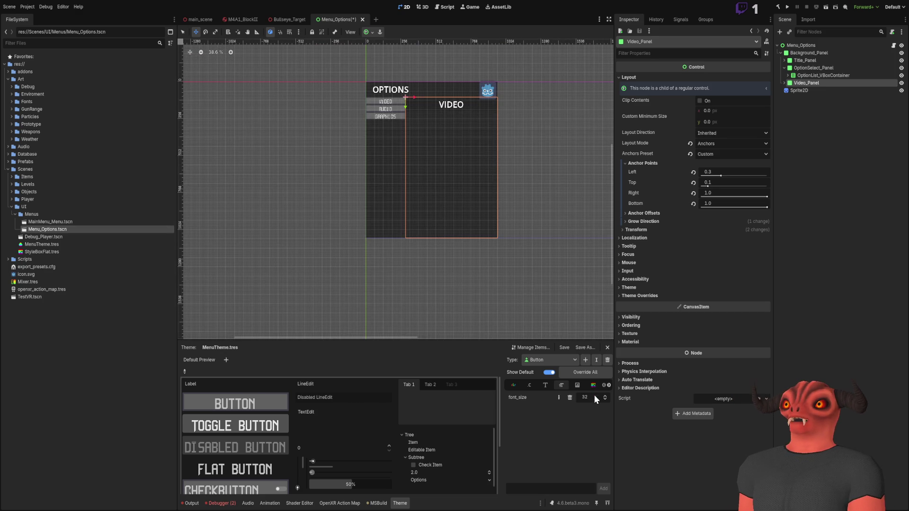
# Step: Raise the MenuTheme Button font_size from 32 to 48 to enlarge the option buttons
pyautogui.click(594, 394)
pyautogui.write('48')
pyautogui.press('Return')
pyautogui.scroll(6, 443, 146)
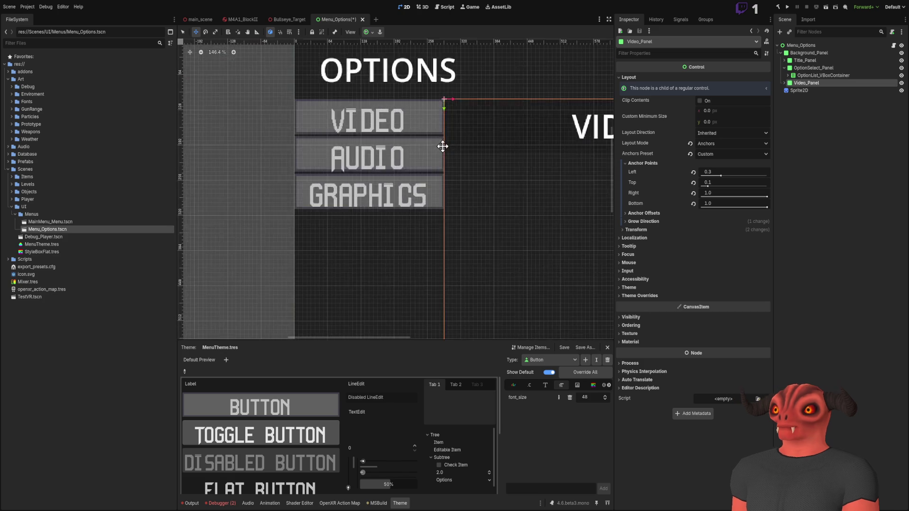
pyautogui.scroll(-4, 443, 146)
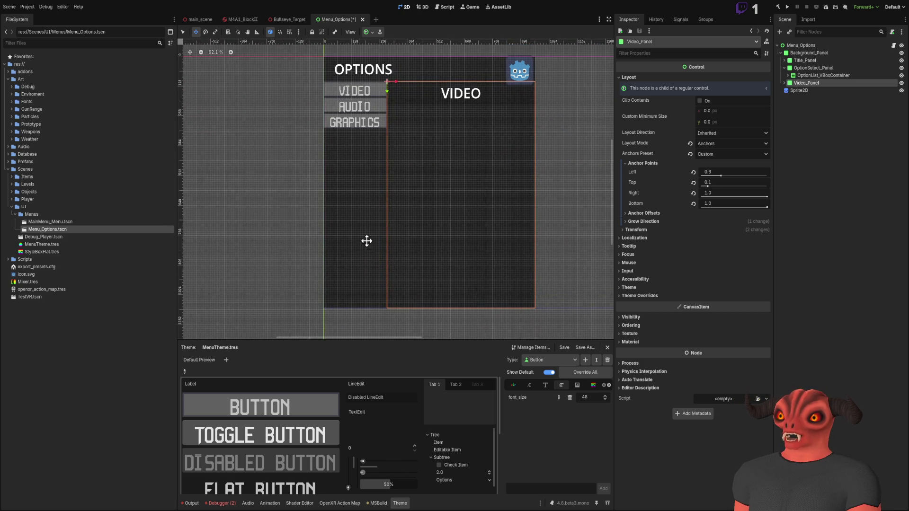
pyautogui.scroll(2, 367, 241)
pyautogui.moveTo(365, 303); pyautogui.dragTo(365, 205)
pyautogui.click(844, 74)
# Step: Set OptionSelect_Panel's Bottom anchor to 0.9, then lower it to 0.8
pyautogui.press('f')
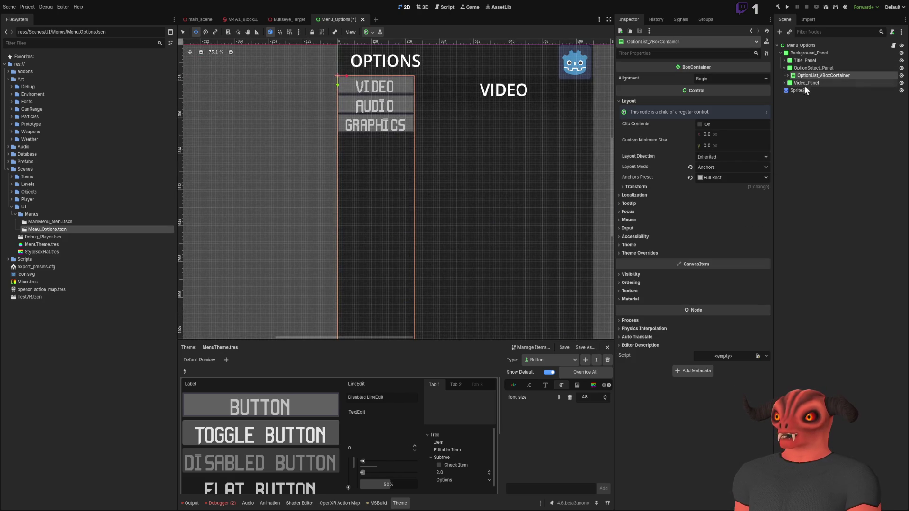
pyautogui.click(814, 68)
pyautogui.scroll(-5, 439, 156)
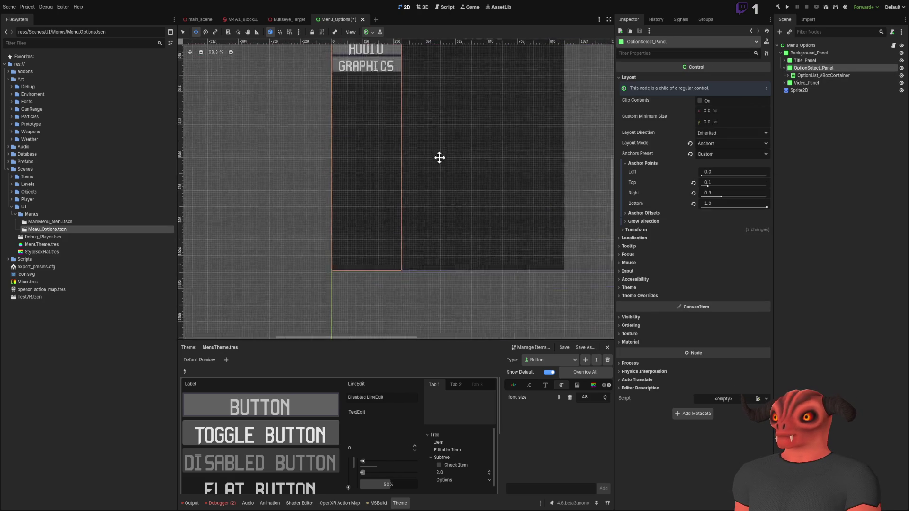
pyautogui.click(737, 206)
pyautogui.press('BackSpace')
pyautogui.press('Return')
pyautogui.scroll(6, 404, 175)
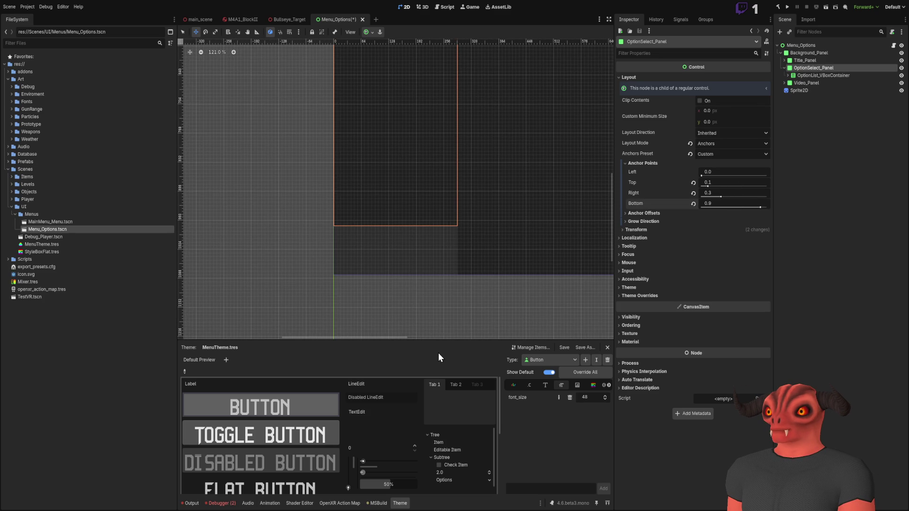
pyautogui.click(725, 204)
pyautogui.write('8')
pyautogui.press('Return')
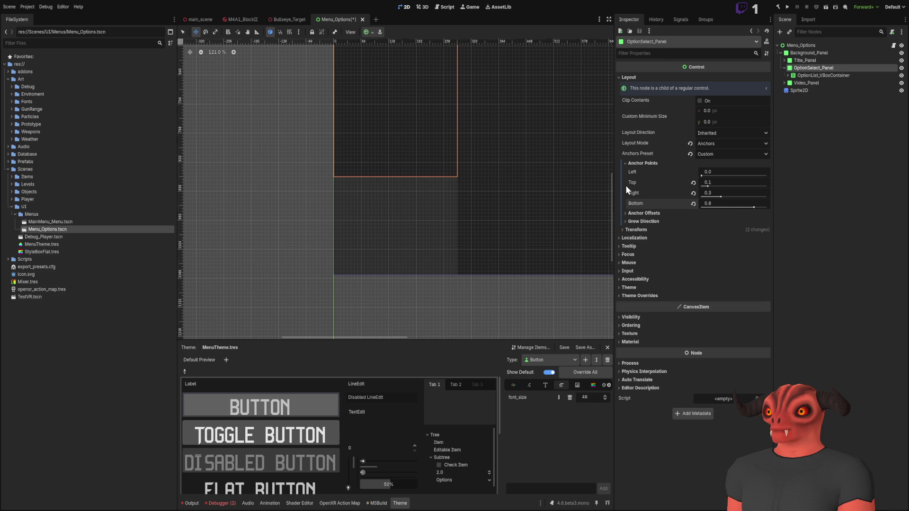
# Step: Collapse OptionSelect_Panel's children in the Scene dock and select Background_Panel
pyautogui.scroll(-2, 495, 191)
pyautogui.scroll(3, 345, 202)
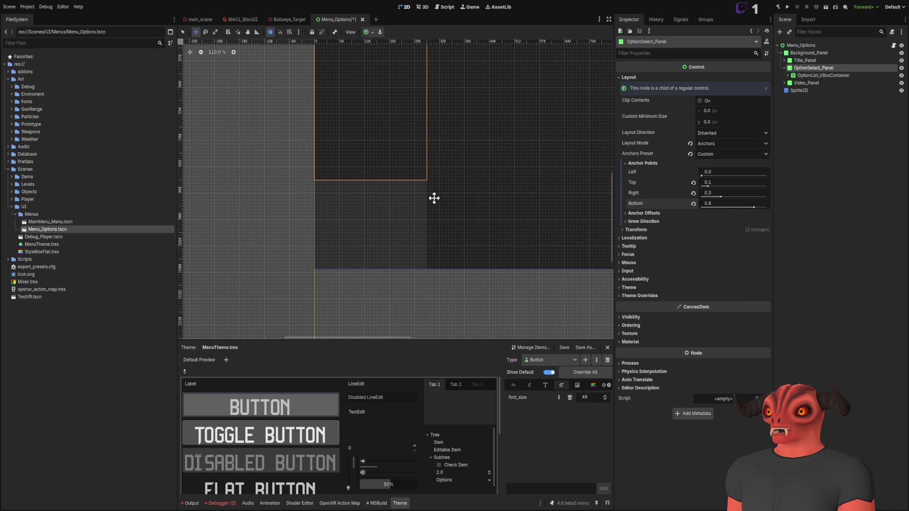
pyautogui.click(816, 126)
pyautogui.click(785, 68)
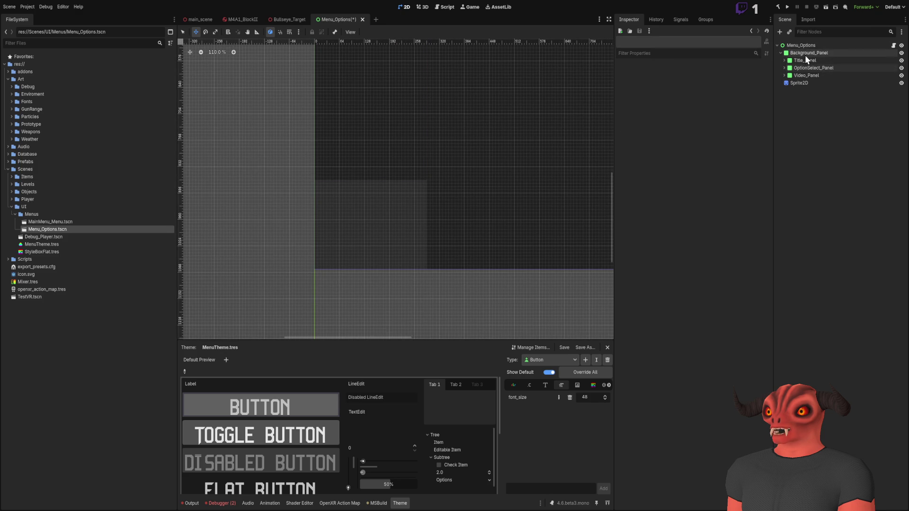
pyautogui.click(813, 69)
pyautogui.scroll(-2, 346, 230)
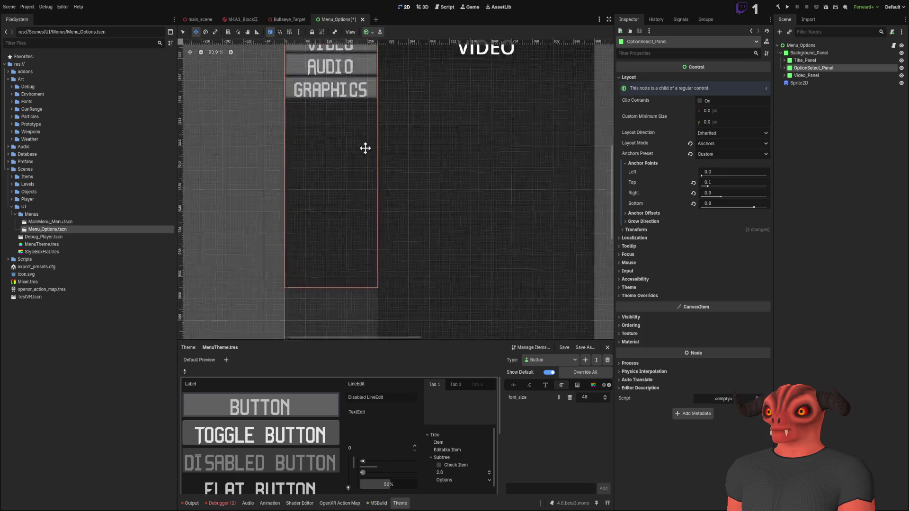
pyautogui.click(812, 125)
pyautogui.click(811, 53)
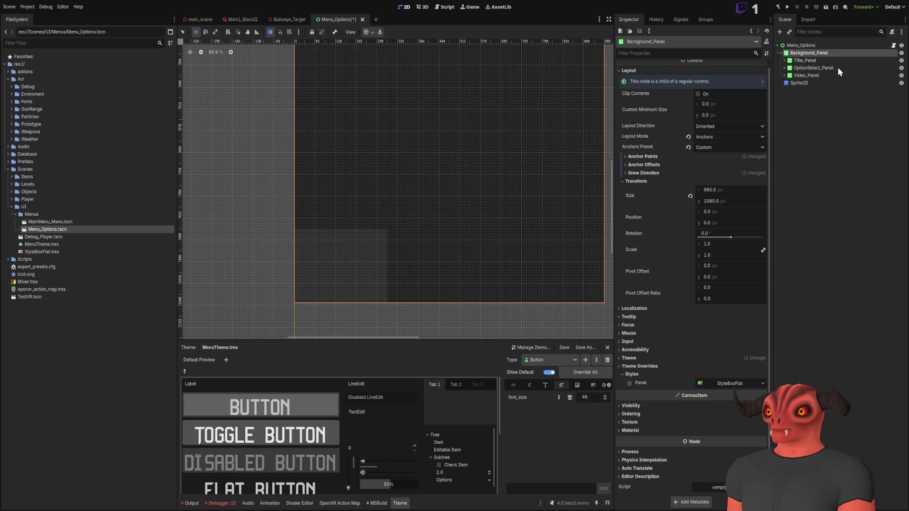
# Step: Paste a new Panel under Background_Panel and rename it ApplyRevert_Panel
pyautogui.hotkey('ctrl', 'v')
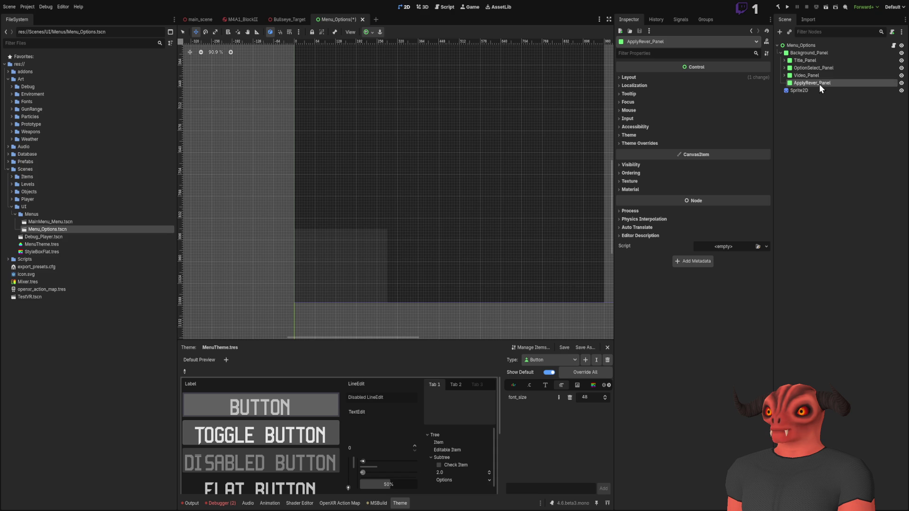
pyautogui.click(819, 84)
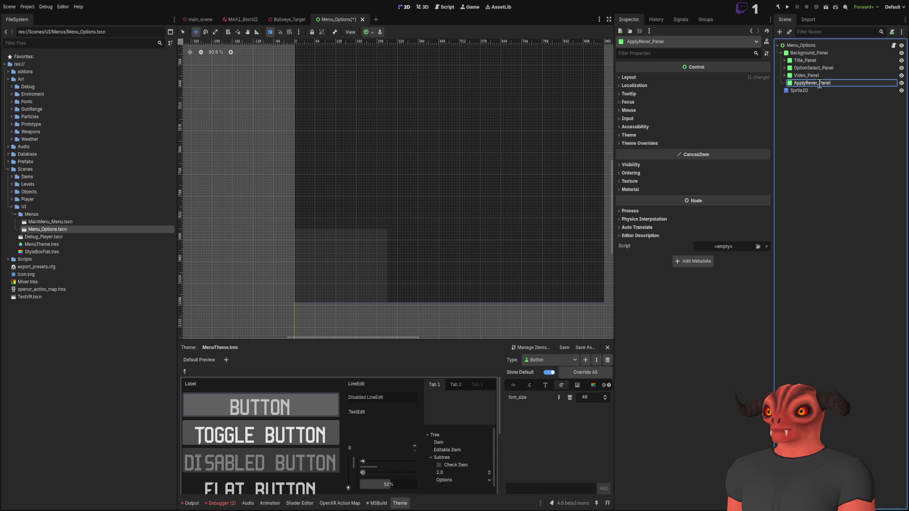
pyautogui.write('t')
pyautogui.press('Return')
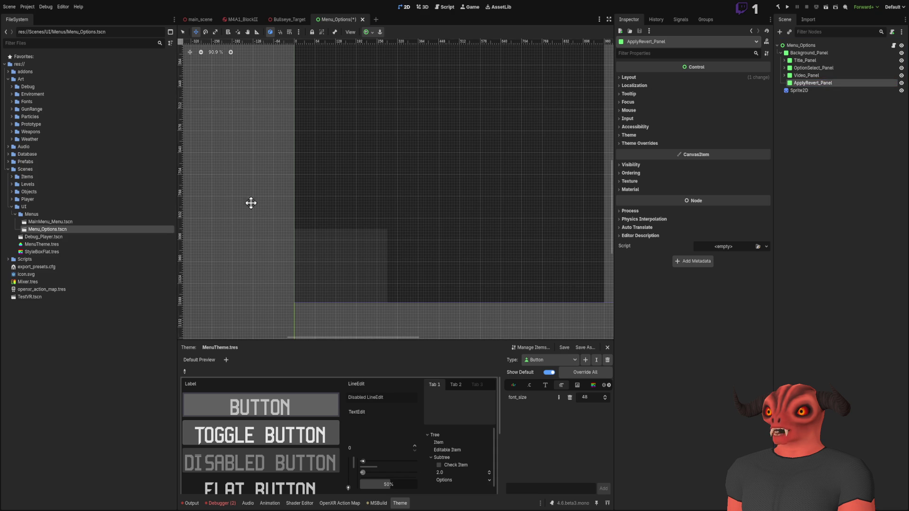
# Step: Set ApplyRevert_Panel's Layout Mode to Anchors with the Custom anchors preset
pyautogui.scroll(-2, 265, 193)
pyautogui.scroll(-9, 378, 169)
pyautogui.scroll(7, 412, 177)
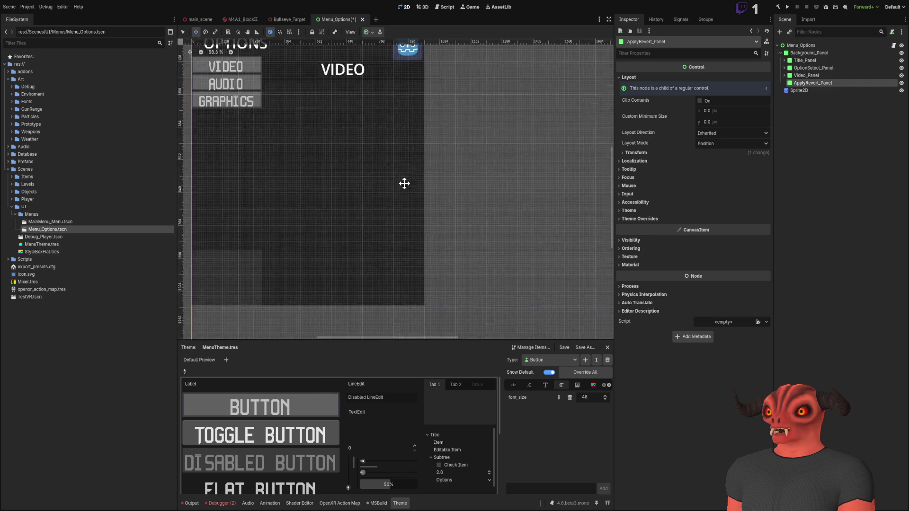
pyautogui.hscroll(-5, 423, 201)
pyautogui.scroll(6, 424, 201)
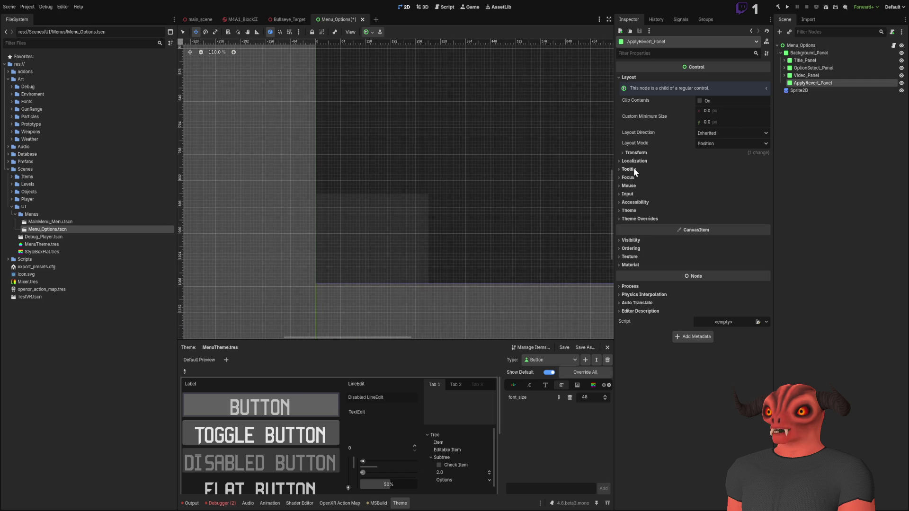
pyautogui.click(651, 154)
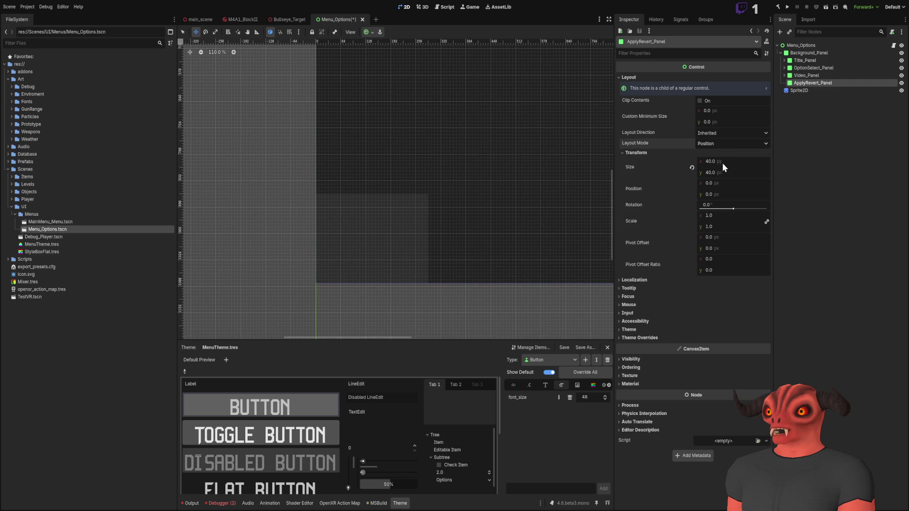
pyautogui.click(732, 144)
pyautogui.click(704, 165)
pyautogui.click(738, 154)
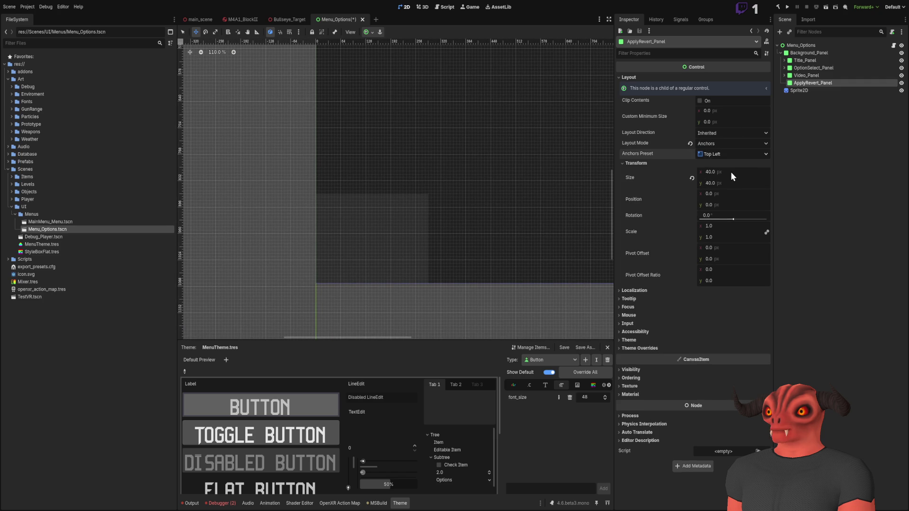
pyautogui.click(731, 171)
pyautogui.click(721, 159)
pyautogui.click(658, 169)
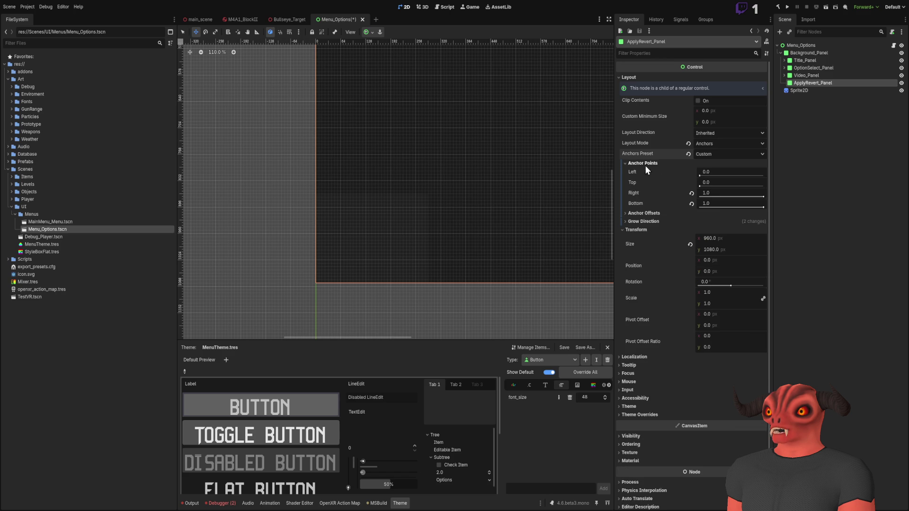
# Step: Set the panel's Right anchor to 0.3
pyautogui.click(716, 201)
pyautogui.write('0.2')
pyautogui.press('Return')
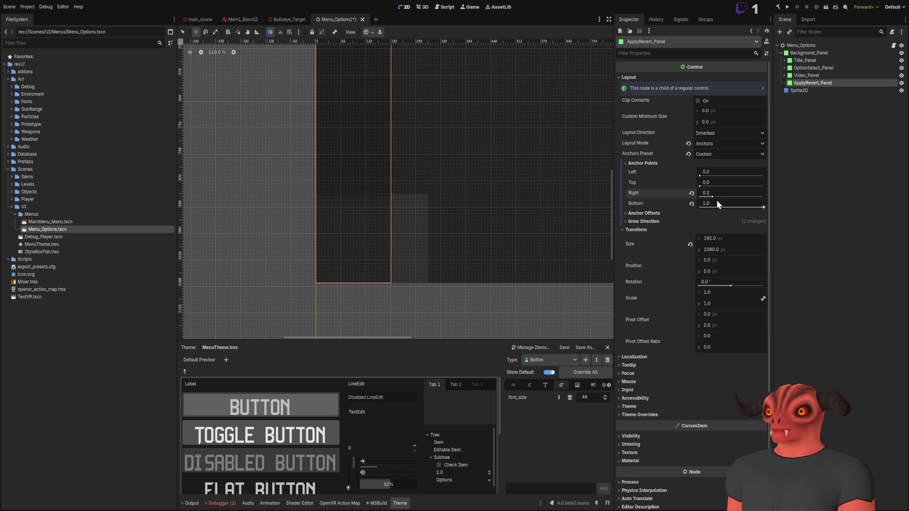
pyautogui.click(717, 192)
pyautogui.write('0.3')
pyautogui.press('Return')
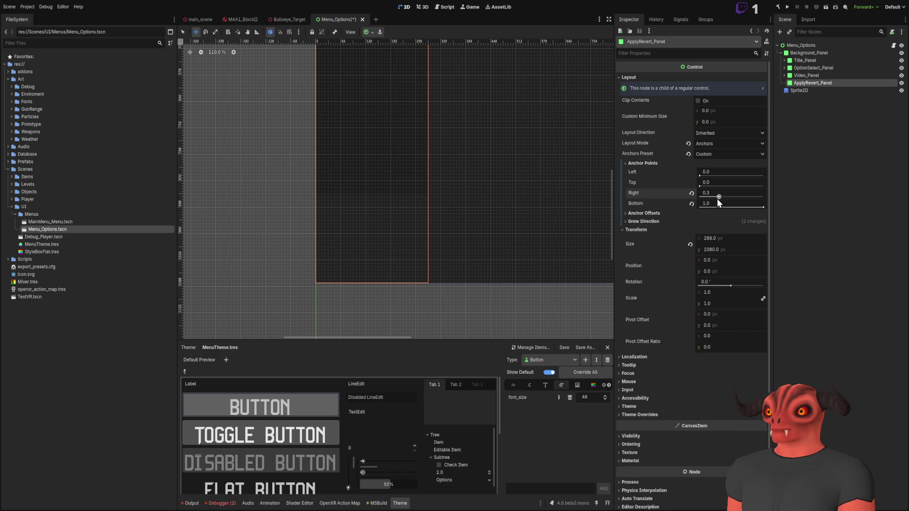
# Step: Set the panel's Bottom anchor to 1.0 and Top anchor to 0.8
pyautogui.click(717, 203)
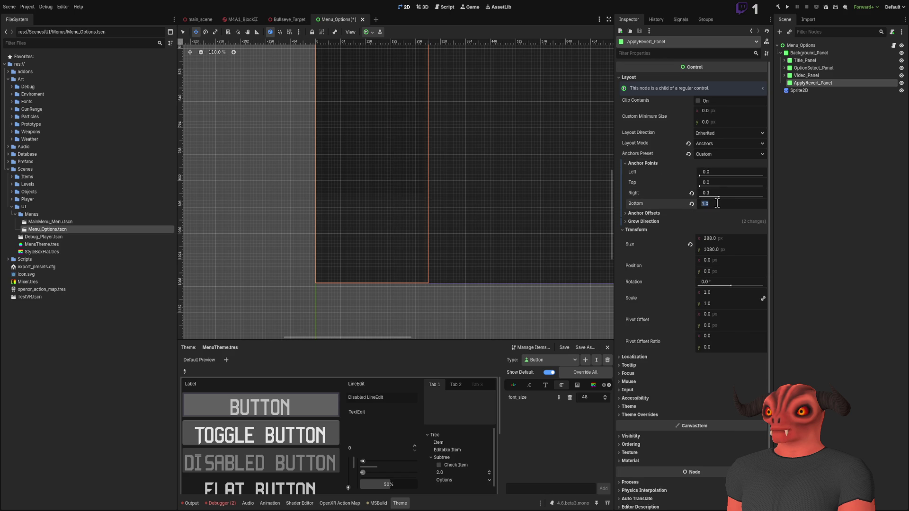
pyautogui.write('0.2')
pyautogui.press('Return')
pyautogui.scroll(-5, 410, 195)
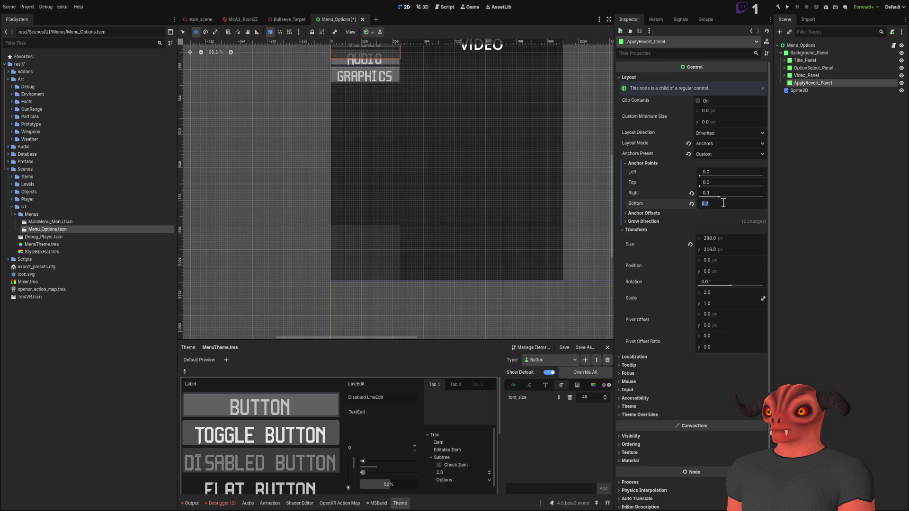
pyautogui.write('1')
pyautogui.press('Return')
pyautogui.click(718, 182)
pyautogui.write('0.8')
pyautogui.press('Return')
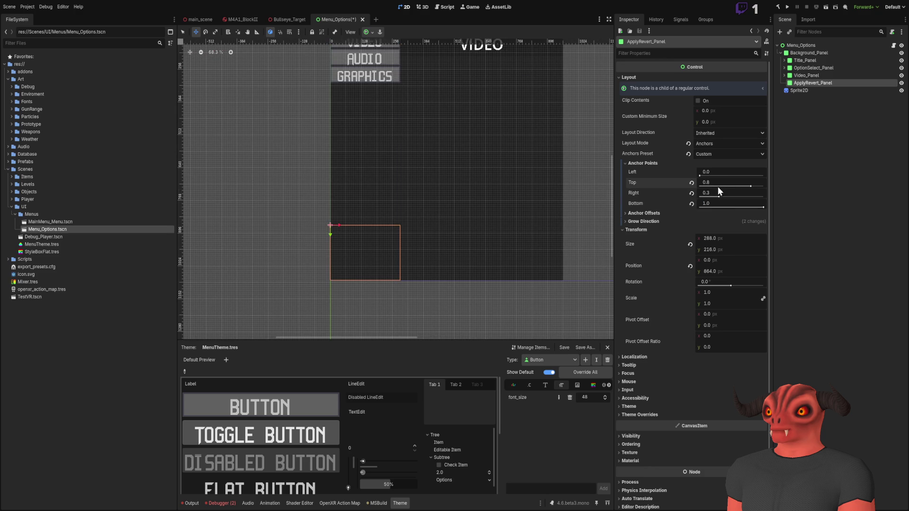
# Step: Pan across the menu layout to check the new bottom-left panel, then deselect it
pyautogui.scroll(5, 481, 199)
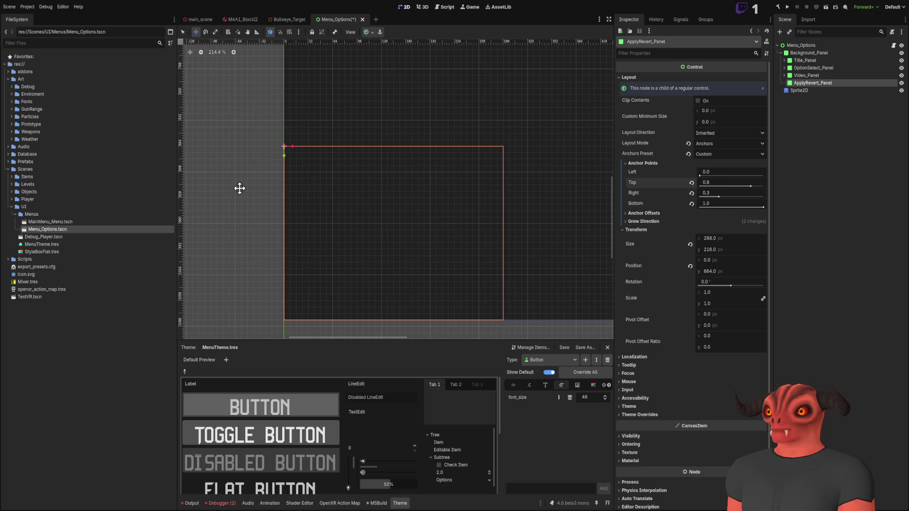
pyautogui.scroll(-3, 426, 189)
pyautogui.scroll(-1, 521, 185)
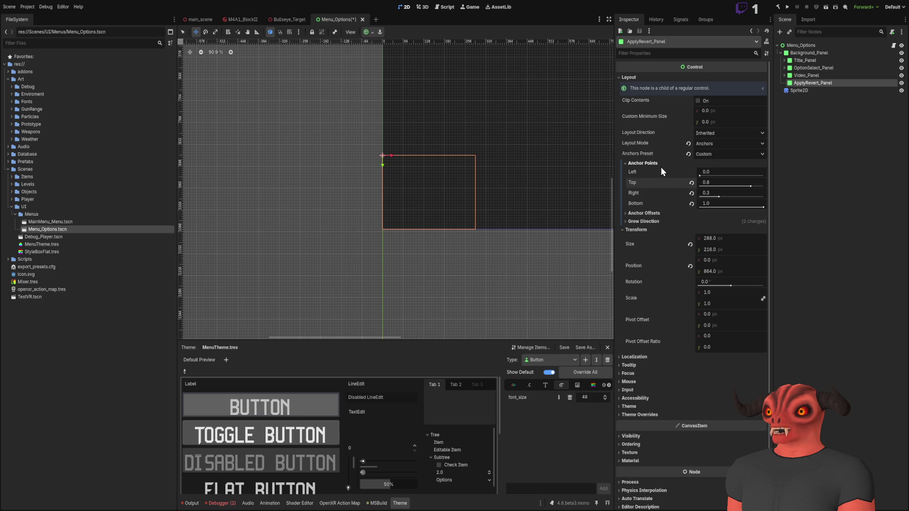
pyautogui.scroll(-1, 456, 160)
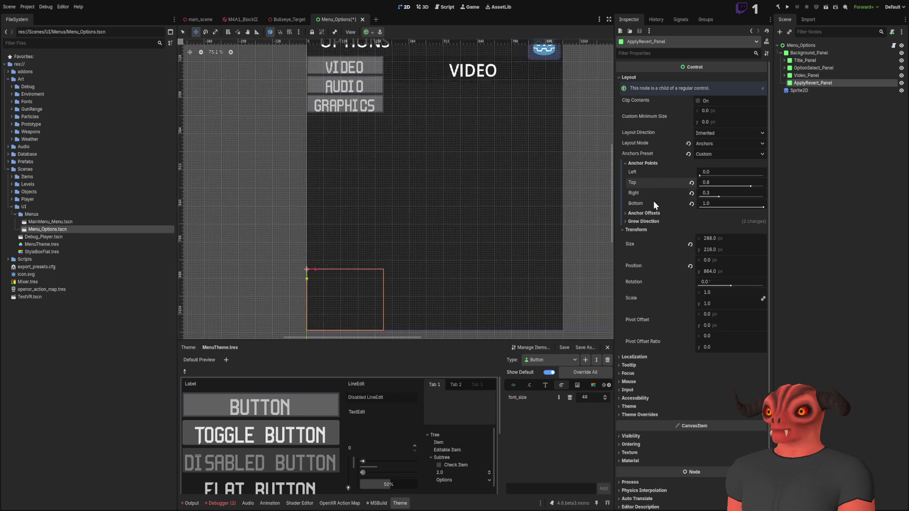
pyautogui.scroll(-1, 418, 144)
pyautogui.scroll(-2, 436, 98)
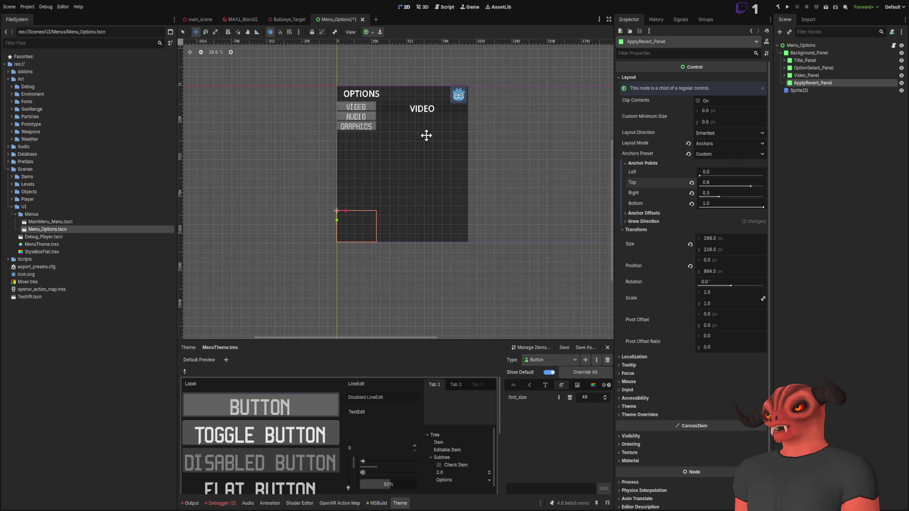
pyautogui.scroll(2, 423, 113)
pyautogui.scroll(3, 413, 114)
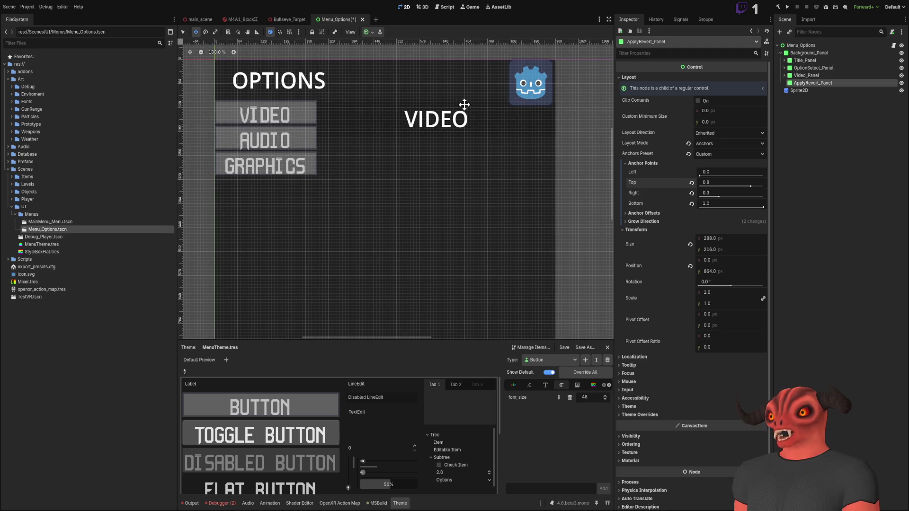
pyautogui.hscroll(-5, 371, 90)
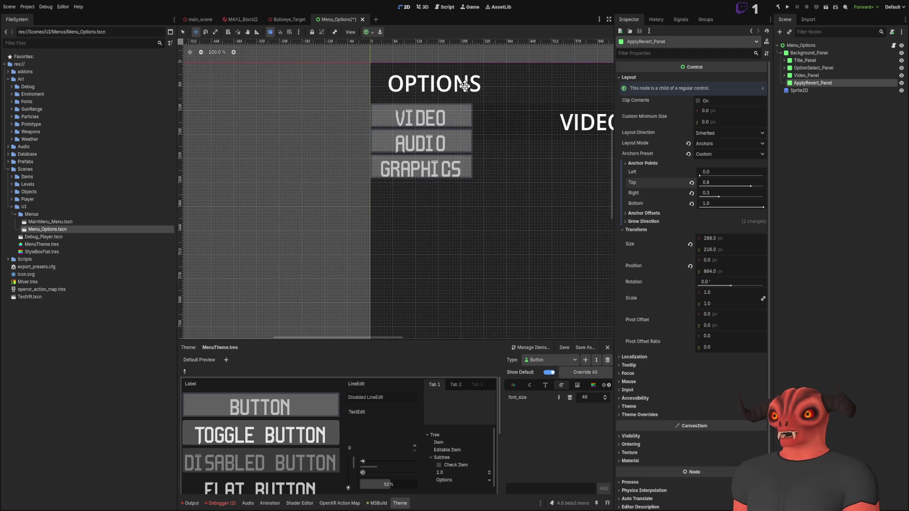
pyautogui.moveTo(453, 125); pyautogui.dragTo(294, 111)
pyautogui.click(848, 118)
# Step: Expand Title_Panel, select its OPTIONS RichTextLabel, and collapse the Inspector's Layout section
pyautogui.click(814, 68)
pyautogui.click(784, 68)
pyautogui.click(809, 76)
pyautogui.click(784, 68)
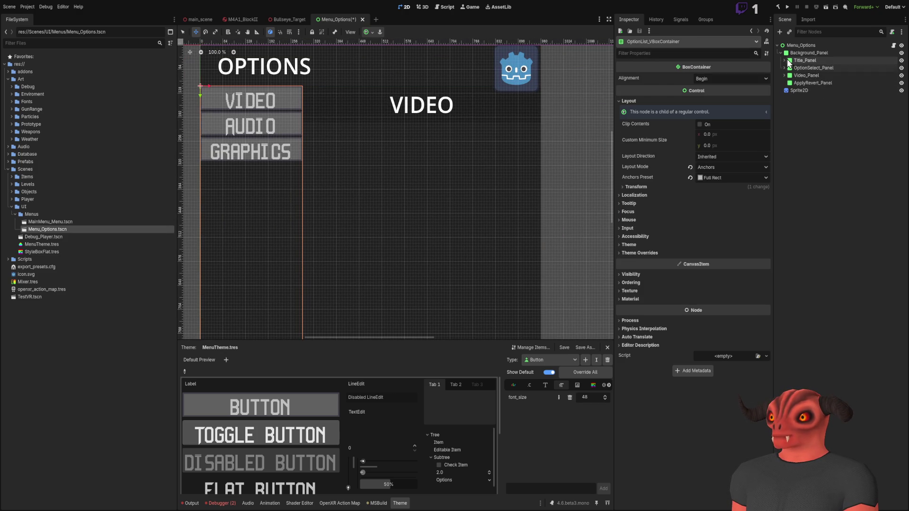
pyautogui.click(805, 60)
pyautogui.click(784, 60)
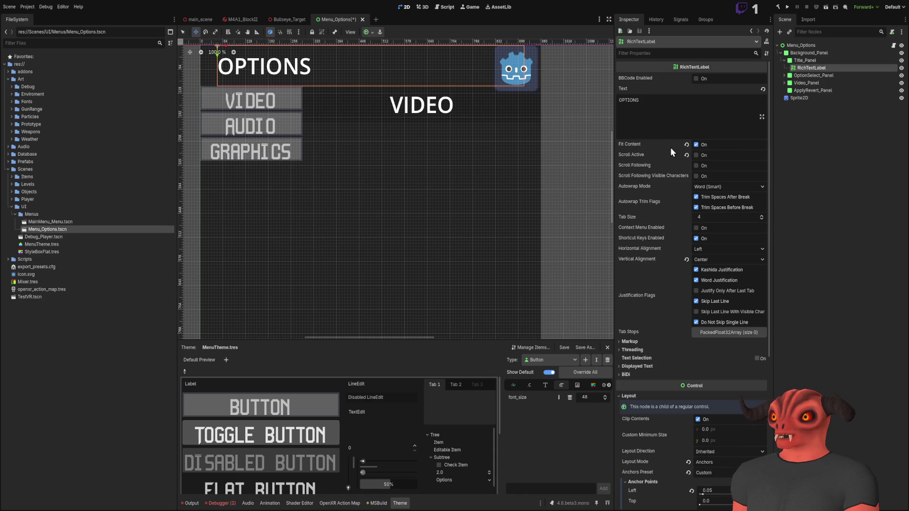
pyautogui.scroll(-5, 669, 149)
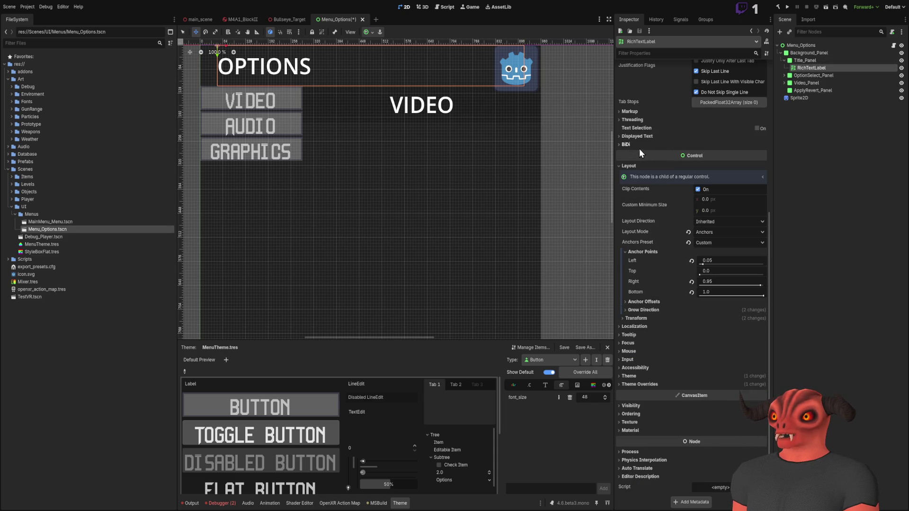
pyautogui.click(632, 166)
pyautogui.scroll(5, 658, 260)
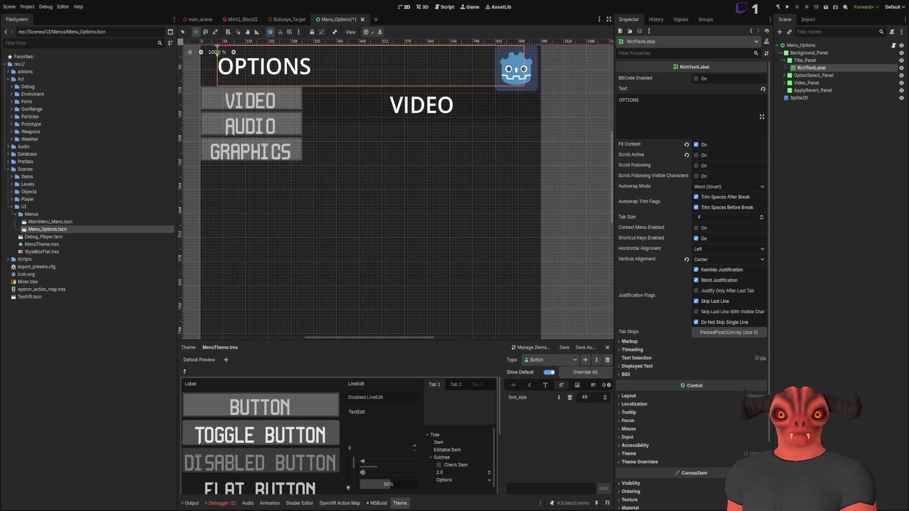
pyautogui.scroll(-4, 443, 231)
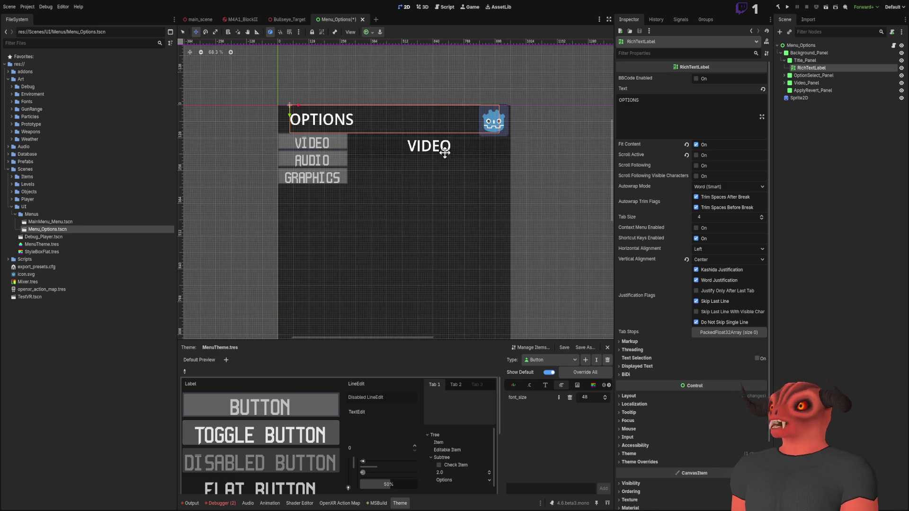
# Step: Inspect the RichTextLabel's text settings and Theme section in the Inspector
pyautogui.scroll(5, 412, 168)
pyautogui.scroll(-6, 511, 148)
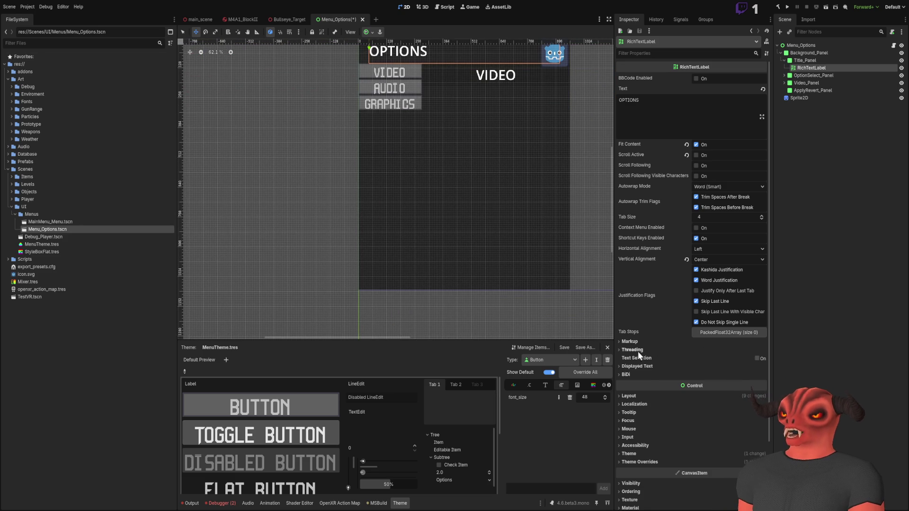
pyautogui.scroll(-3, 638, 359)
pyautogui.click(646, 290)
pyautogui.click(647, 289)
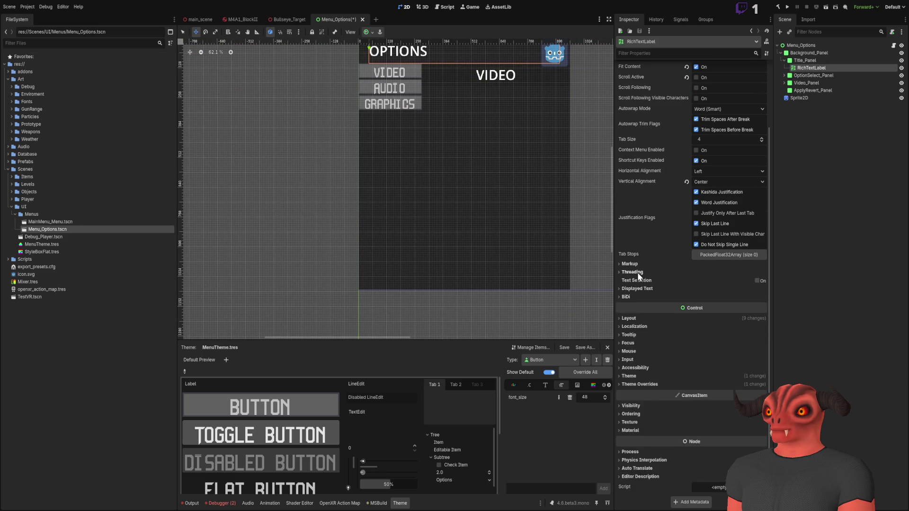
pyautogui.scroll(3, 634, 371)
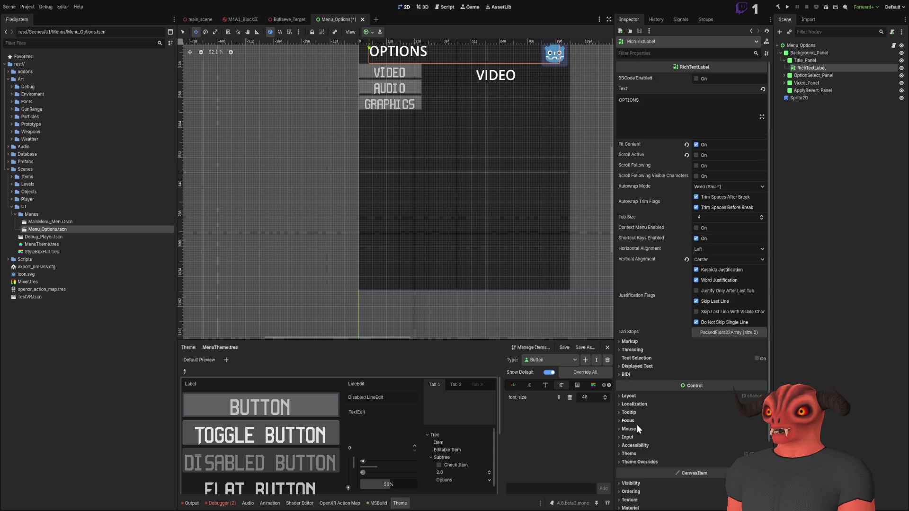
pyautogui.click(634, 454)
pyautogui.scroll(-4, 635, 461)
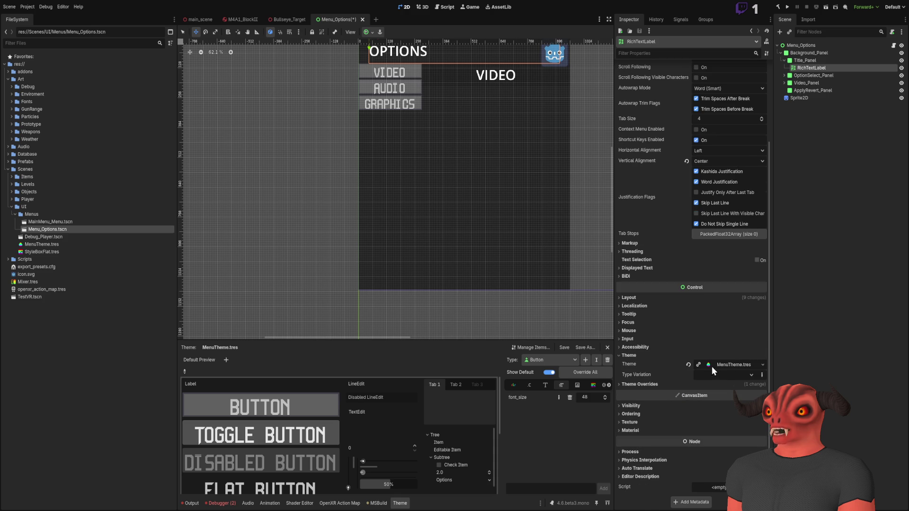
pyautogui.scroll(5, 374, 103)
pyautogui.scroll(7, 442, 205)
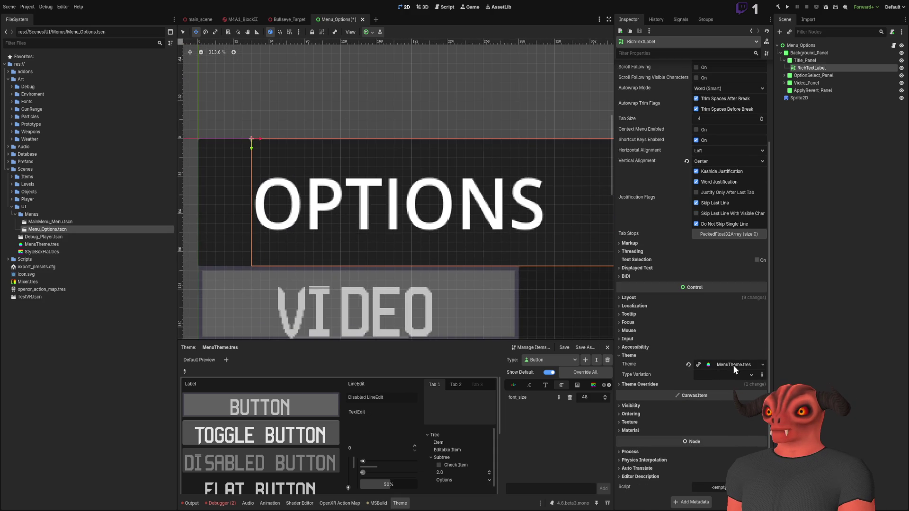
# Step: Review MenuTheme's button fonts, colors and font size groups, then collapse them
pyautogui.click(726, 365)
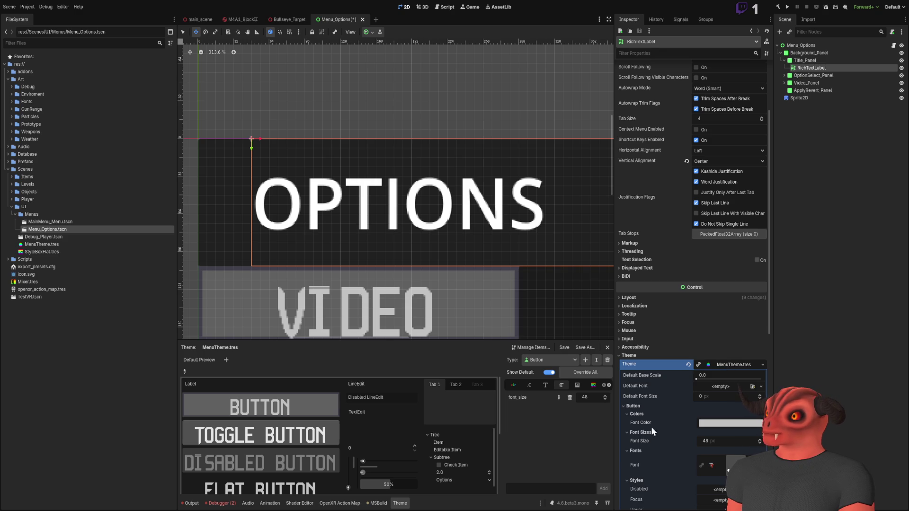
pyautogui.click(637, 451)
pyautogui.click(633, 415)
pyautogui.click(636, 422)
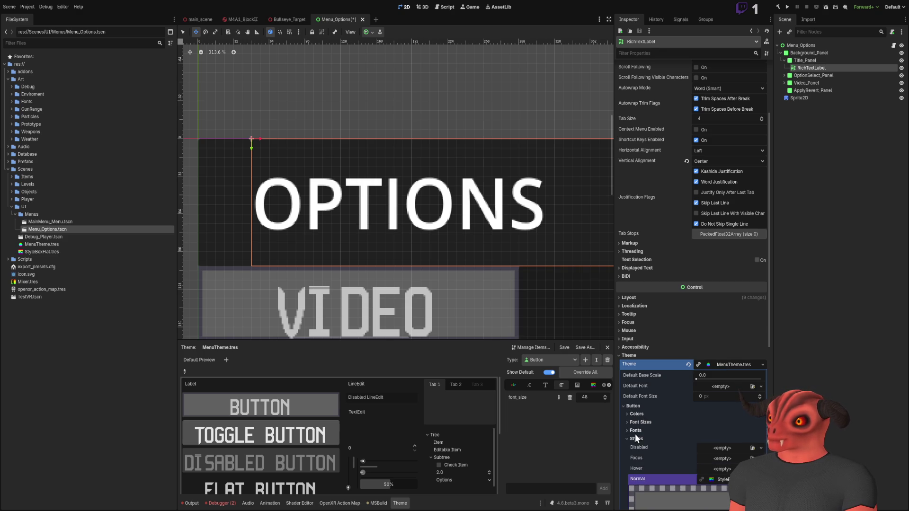
pyautogui.click(734, 364)
pyautogui.click(631, 355)
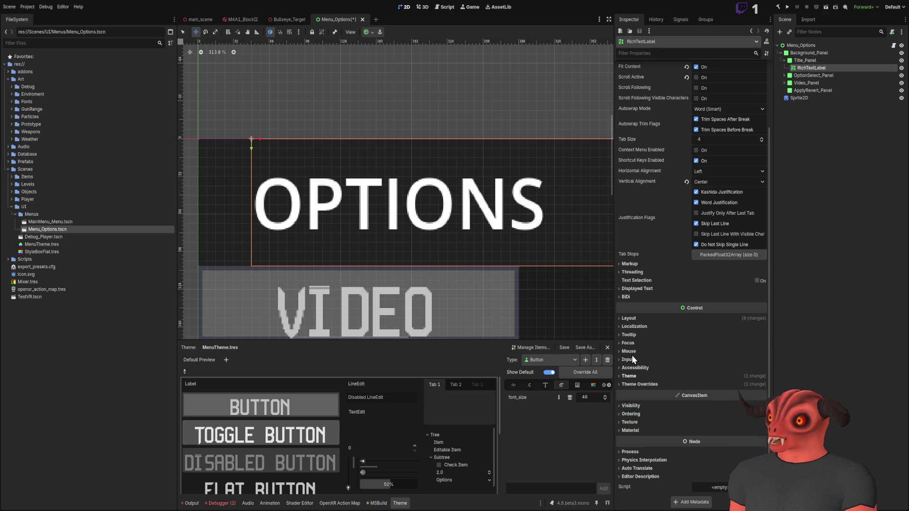
# Step: Expand Theme Overrides > Fonts and enable the Normal Font override
pyautogui.click(636, 387)
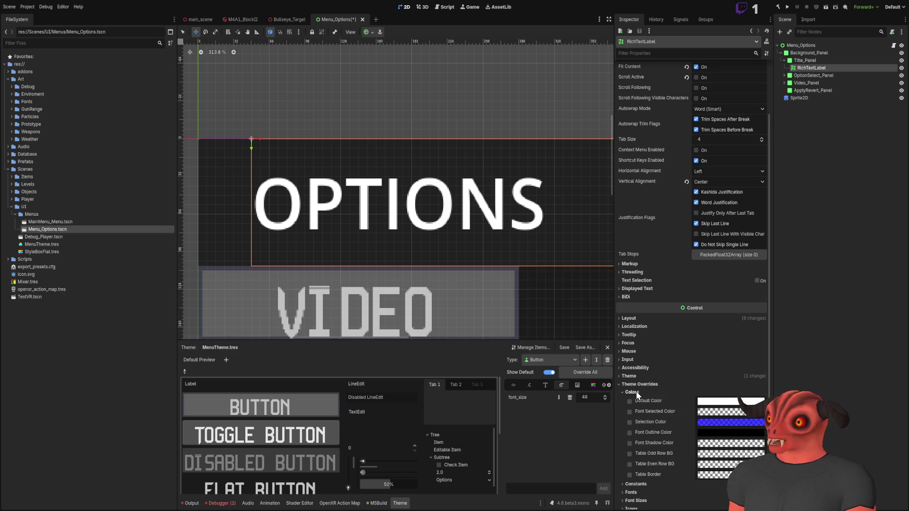
pyautogui.scroll(-2, 635, 390)
pyautogui.scroll(-3, 635, 393)
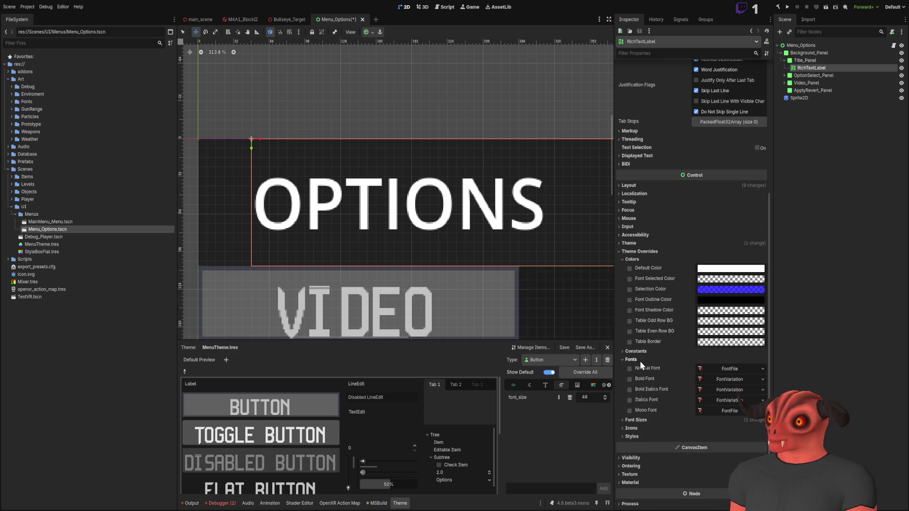
pyautogui.click(643, 369)
pyautogui.click(642, 370)
pyautogui.click(631, 360)
pyautogui.click(629, 369)
pyautogui.click(629, 369)
# Step: Recentre the OPTIONS label and preview the Open Sans SemiBold Normal Font override
pyautogui.moveTo(424, 297)
pyautogui.mouseDown()
pyautogui.moveTo(387, 260)
pyautogui.moveTo(464, 277)
pyautogui.moveTo(452, 273)
pyautogui.mouseUp()
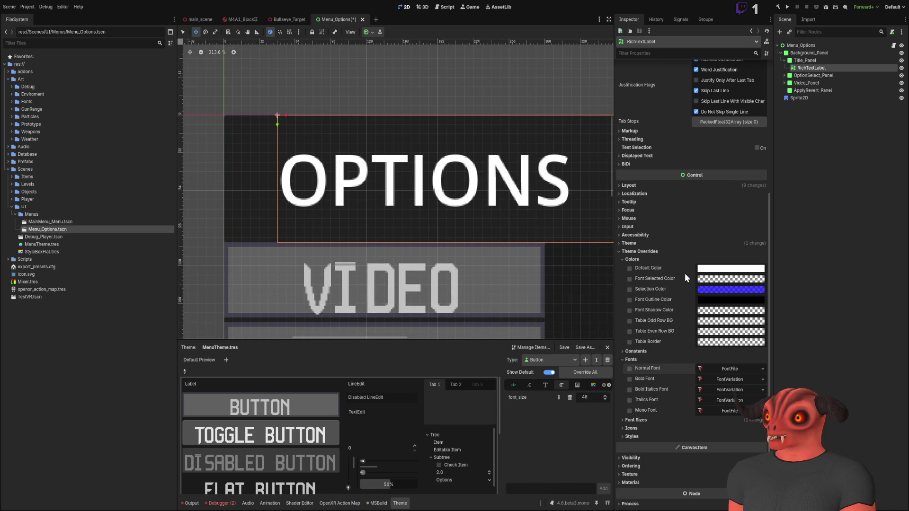
pyautogui.click(630, 278)
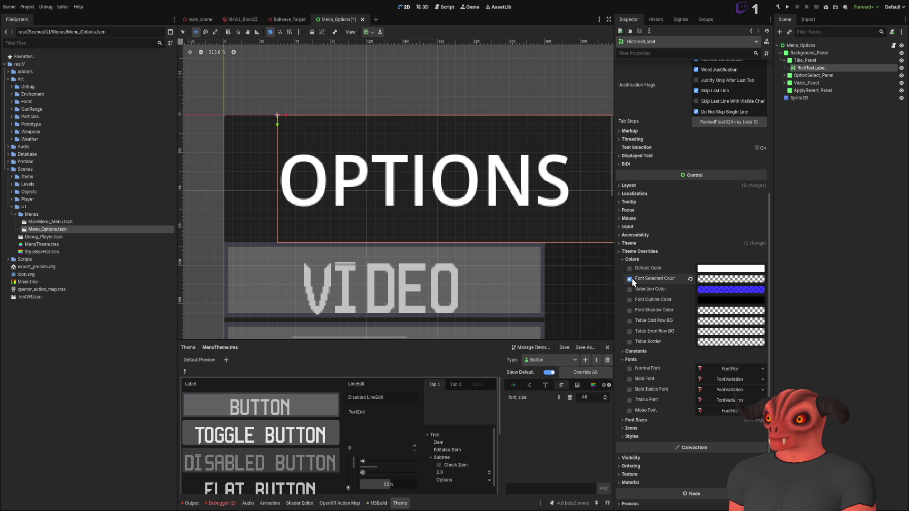
pyautogui.click(623, 260)
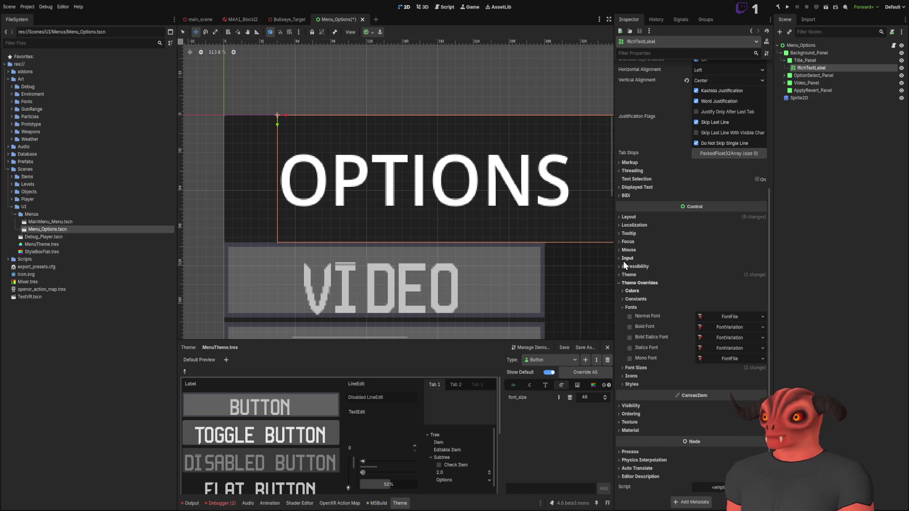
pyautogui.click(630, 316)
pyautogui.click(758, 316)
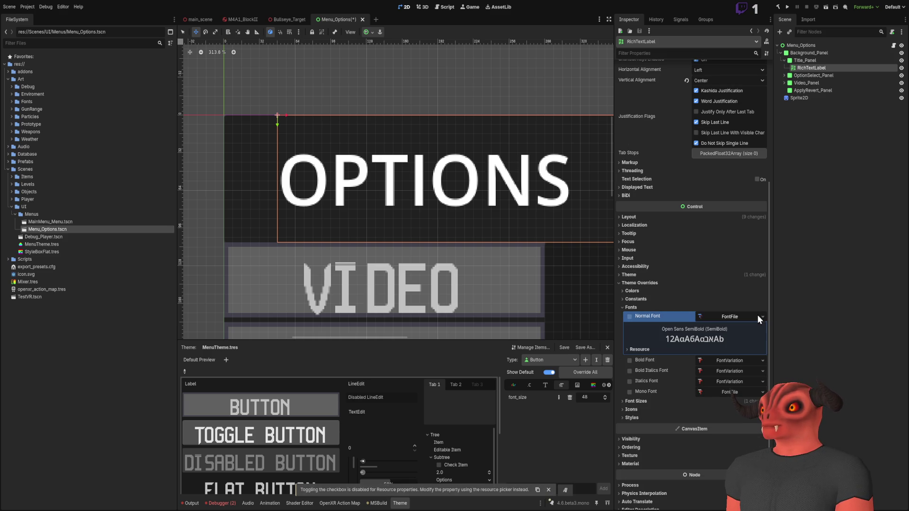
pyautogui.click(727, 316)
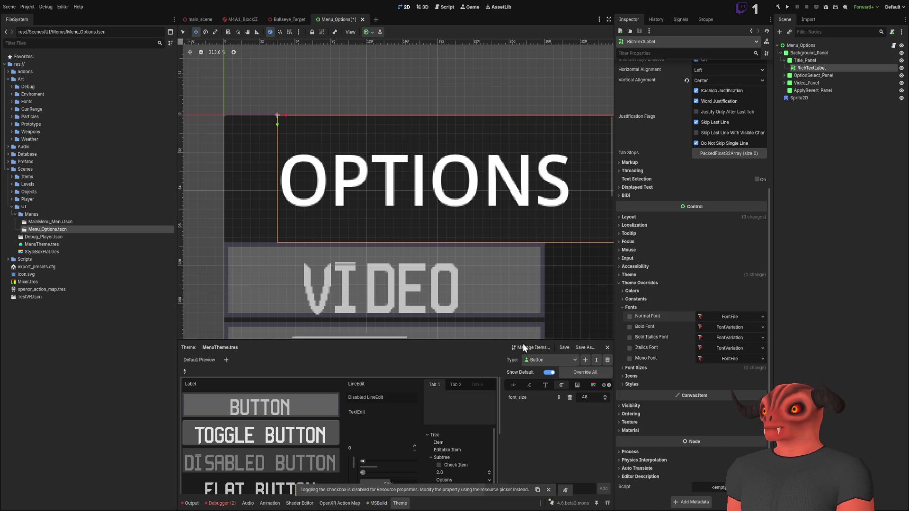
pyautogui.scroll(10, 652, 157)
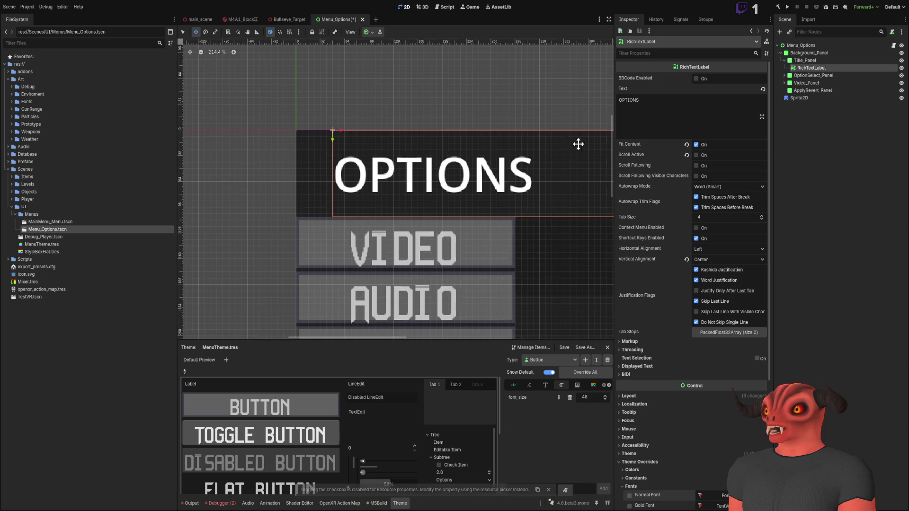
# Step: Retype the label's text as 'OPTIONS'
pyautogui.click(670, 121)
pyautogui.hotkey('ctrl', 'a')
pyautogui.write('options')
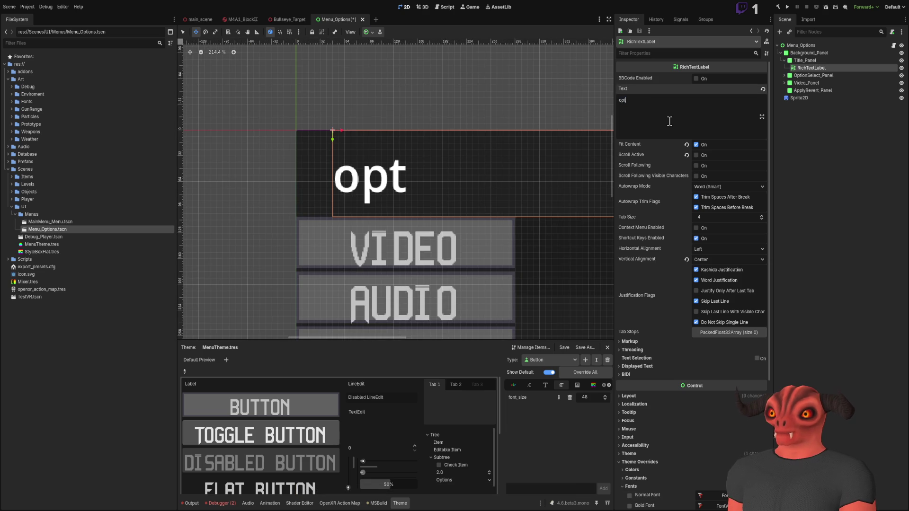
pyautogui.hotkey('ctrl', 'a')
pyautogui.write('OPTIONS')
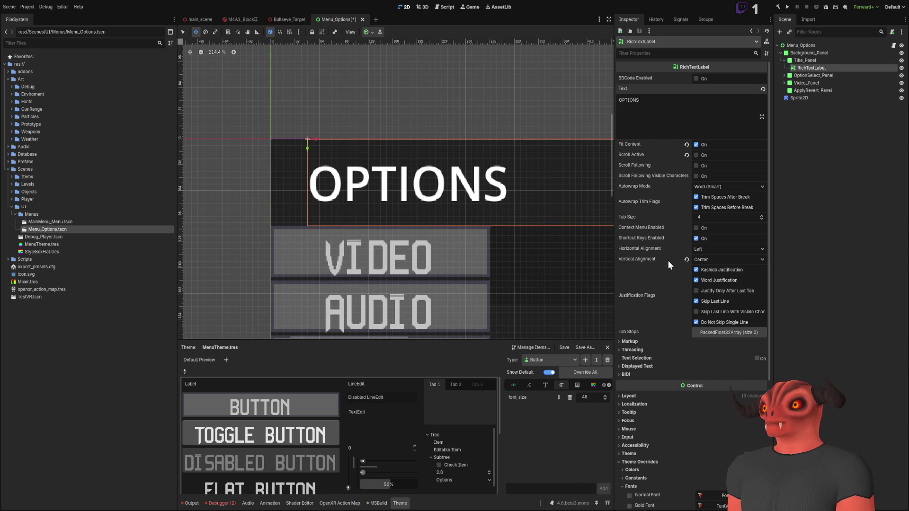
# Step: Browse Threading, BiDi, Layout, Tooltip and Focus, then reveal Font Size overrides showing Normal Font Size 60
pyautogui.scroll(-4, 668, 260)
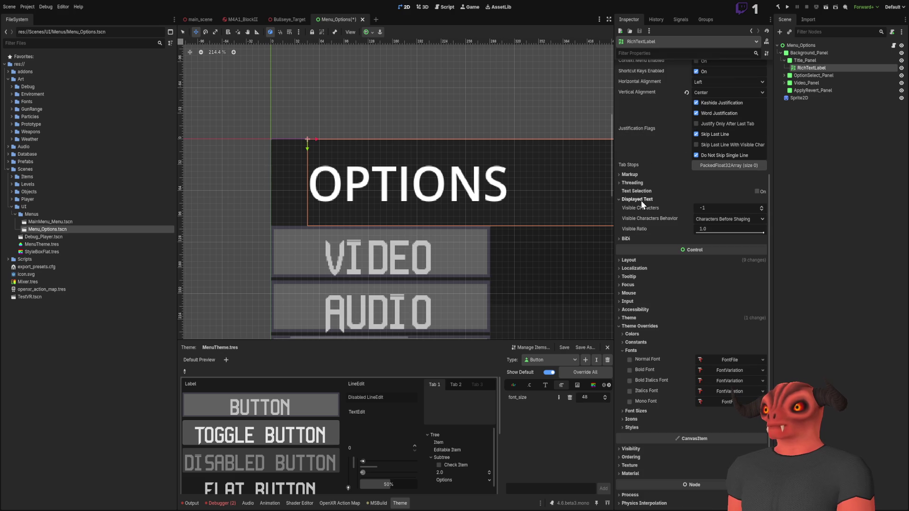
pyautogui.click(633, 184)
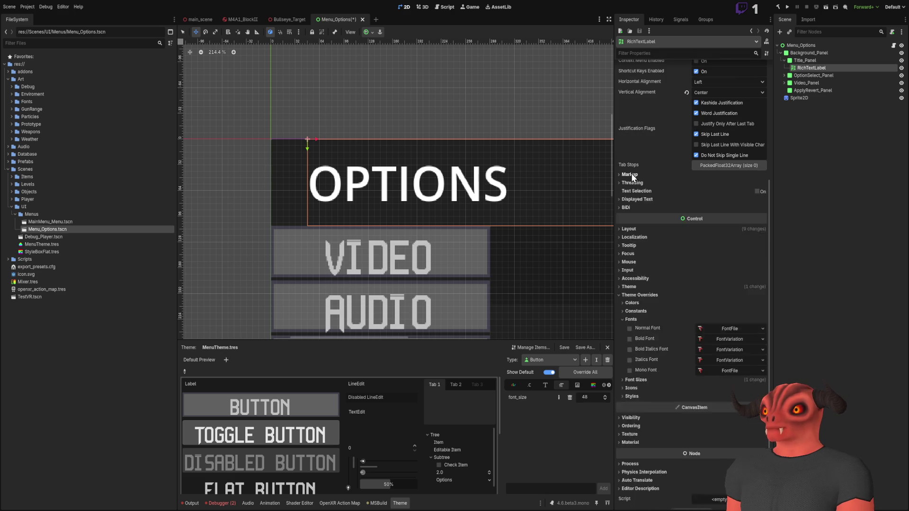
pyautogui.click(632, 183)
pyautogui.click(626, 207)
pyautogui.click(630, 205)
pyautogui.click(629, 230)
pyautogui.click(629, 230)
pyautogui.click(633, 245)
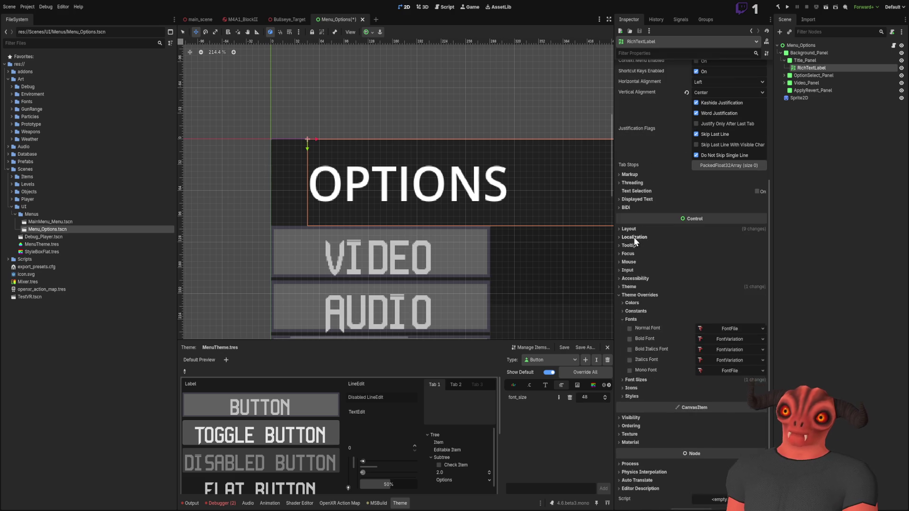
pyautogui.click(632, 245)
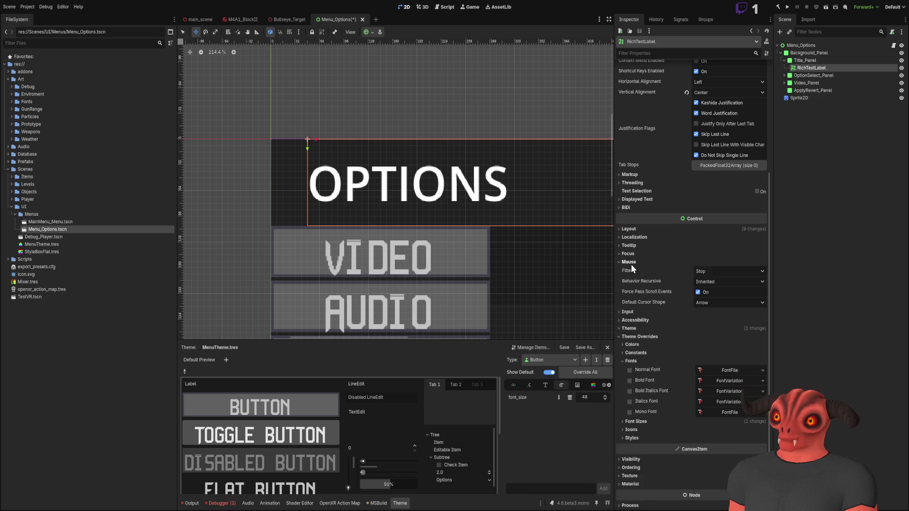
pyautogui.click(631, 256)
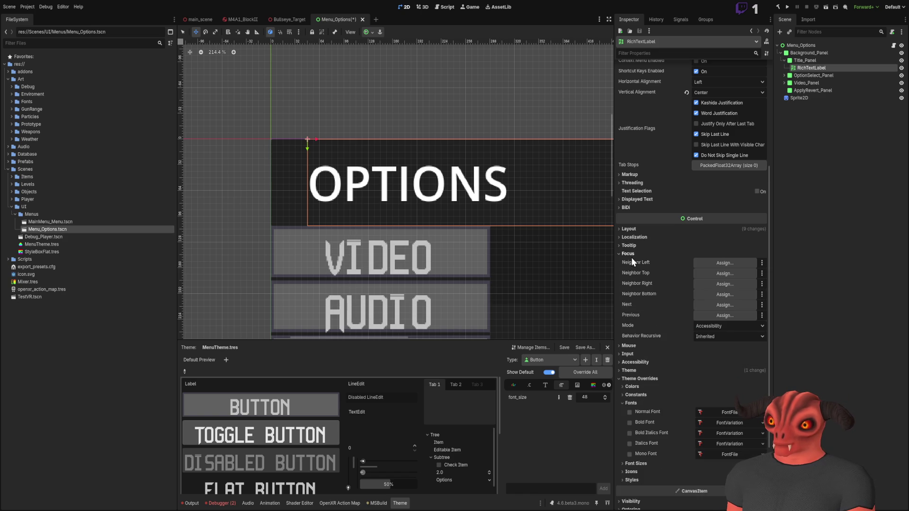
pyautogui.click(632, 256)
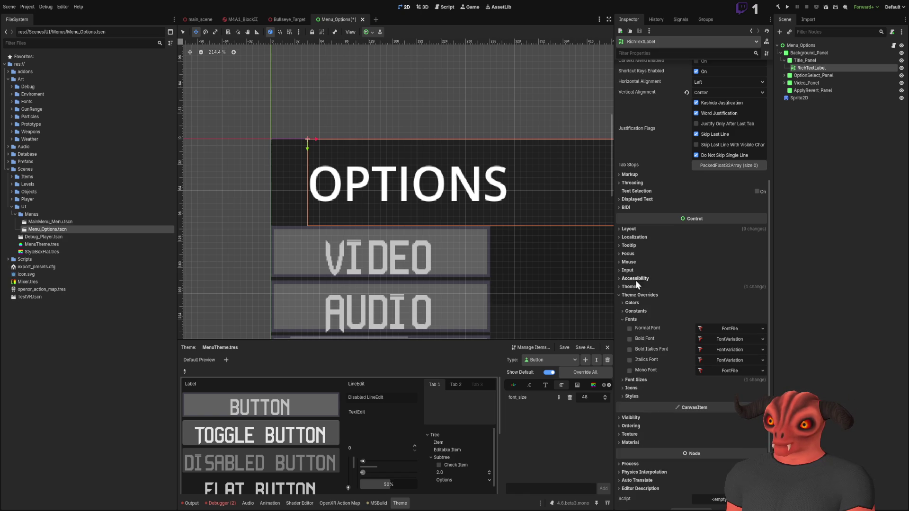
pyautogui.click(640, 321)
pyautogui.click(632, 368)
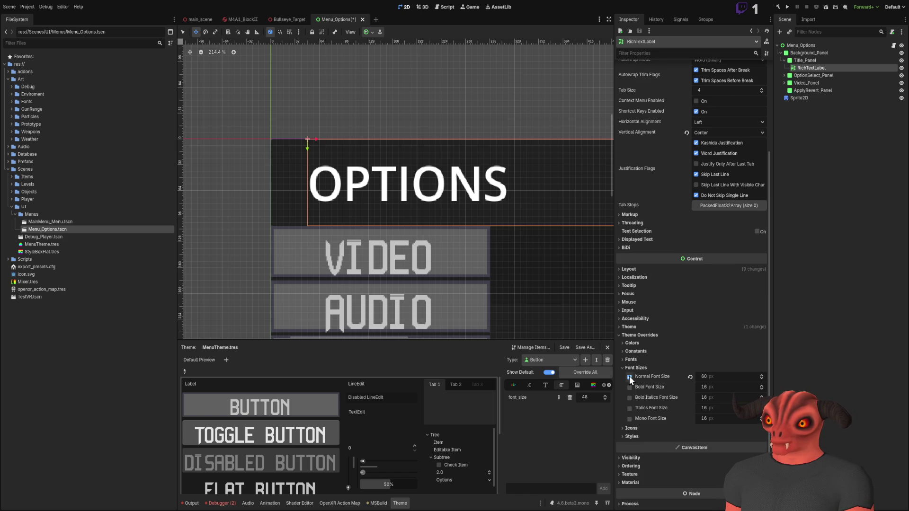
# Step: Set the Normal Font Size override to 64
pyautogui.click(629, 376)
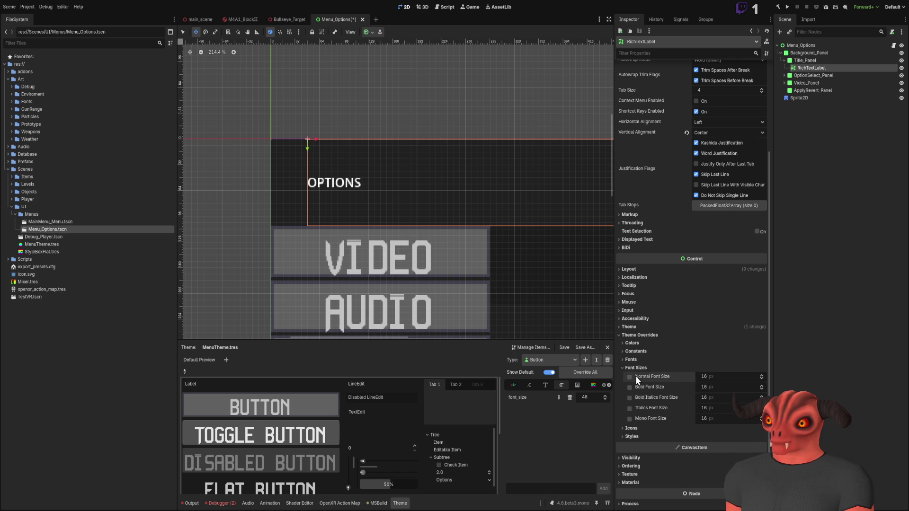
pyautogui.click(630, 377)
pyautogui.click(736, 378)
pyautogui.write('64')
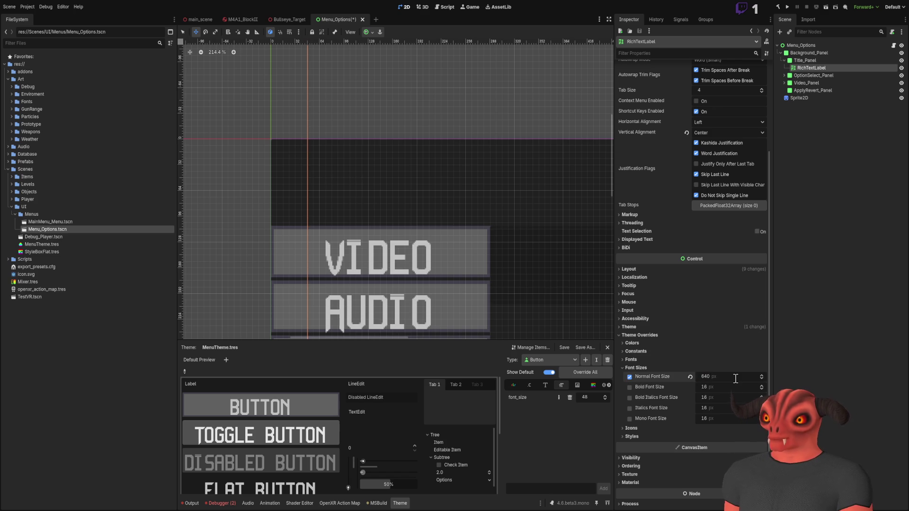
pyautogui.press('Return')
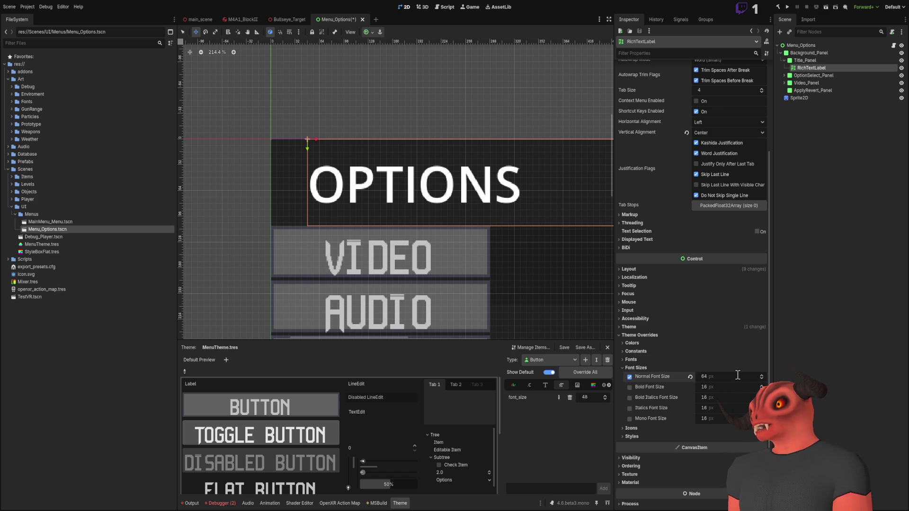
# Step: Check the Style overrides, collapse Styles and Font Sizes, and rename the node Options_Label
pyautogui.scroll(-4, 489, 234)
pyautogui.scroll(2, 447, 198)
pyautogui.scroll(3, 448, 197)
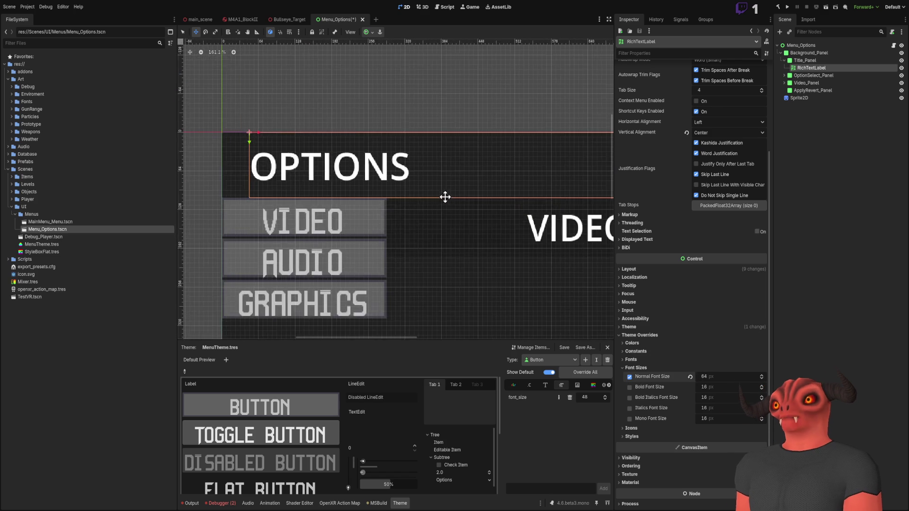
pyautogui.hscroll(-2, 491, 202)
pyautogui.scroll(-2, 440, 191)
pyautogui.click(648, 435)
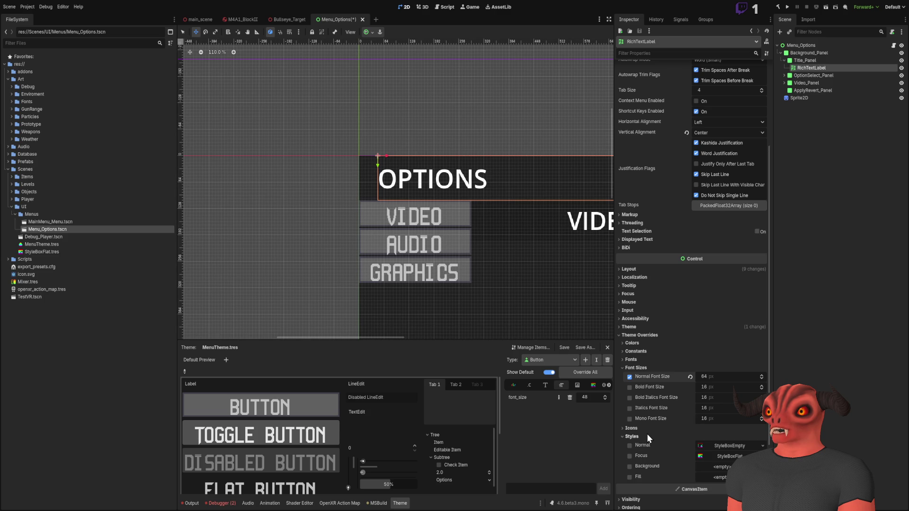
pyautogui.scroll(-3, 647, 433)
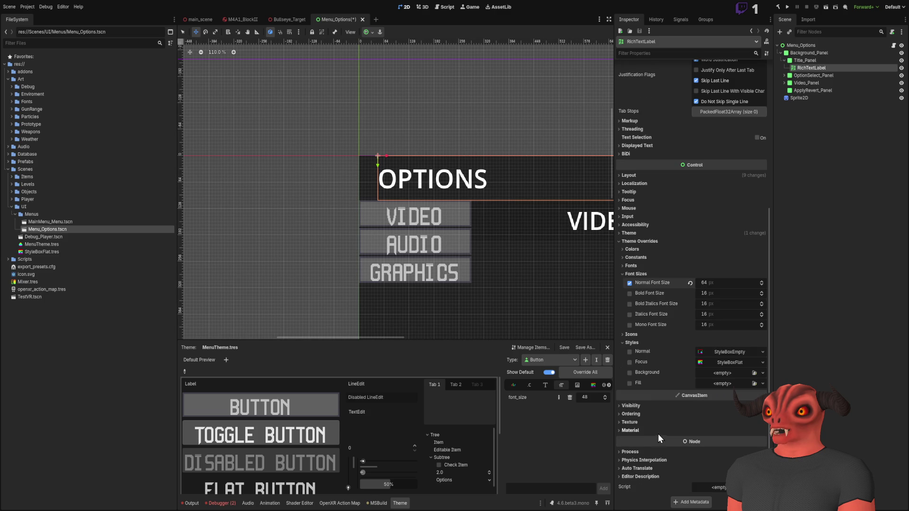
pyautogui.click(626, 344)
pyautogui.click(624, 314)
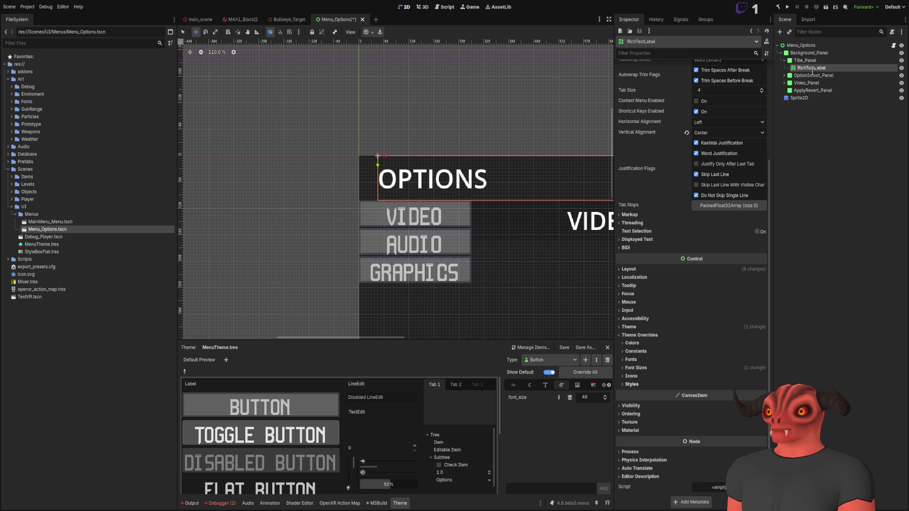
pyautogui.write('Options_Label')
pyautogui.press('Return')
# Step: Expand and collapse the OptionSelect_Panel and Video_Panel nodes, then reselect Options_Label
pyautogui.click(784, 75)
pyautogui.click(784, 76)
pyautogui.click(783, 84)
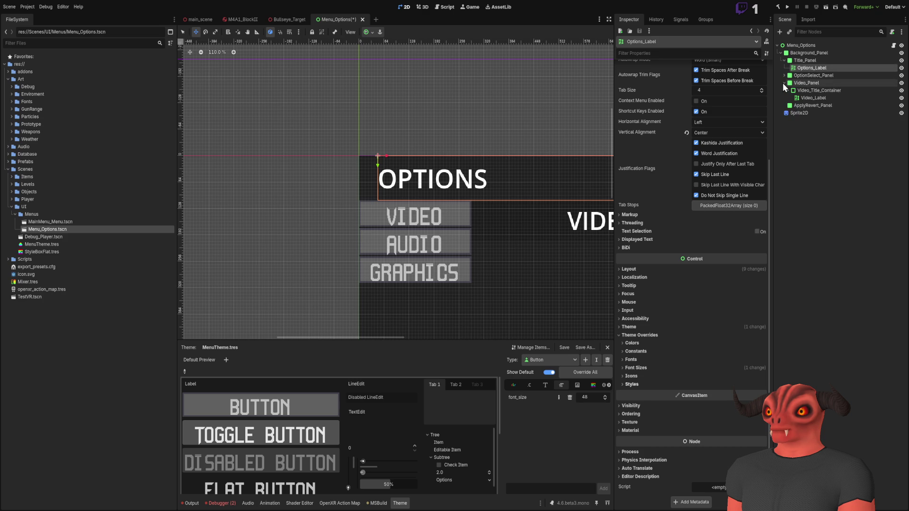
pyautogui.click(782, 83)
pyautogui.click(799, 114)
pyautogui.click(816, 69)
# Step: Hide default items in the MenuTheme editor and list the RichTextLabel font items
pyautogui.scroll(5, 692, 210)
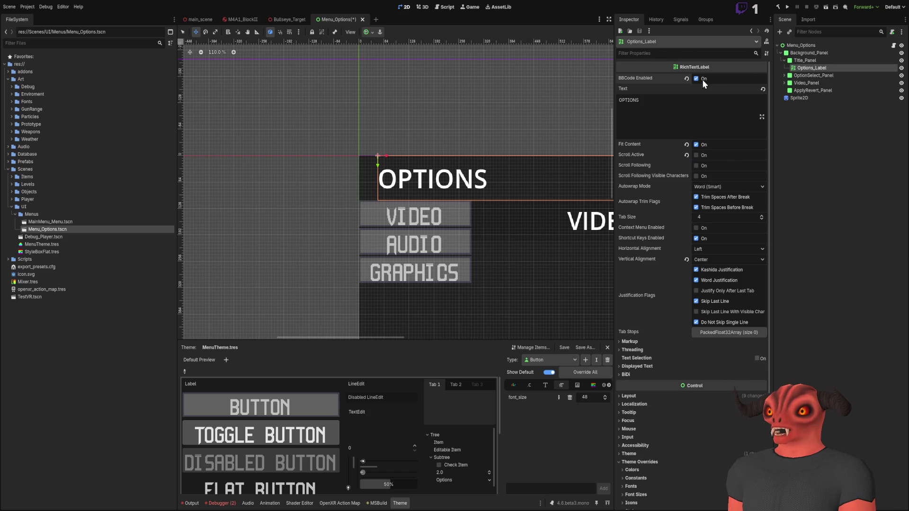
pyautogui.scroll(-5, 696, 302)
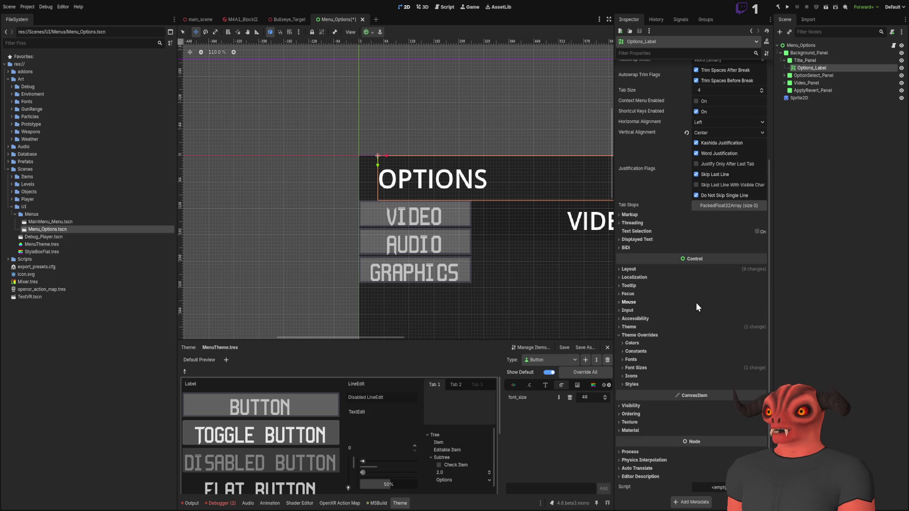
pyautogui.click(827, 161)
pyautogui.scroll(4, 426, 146)
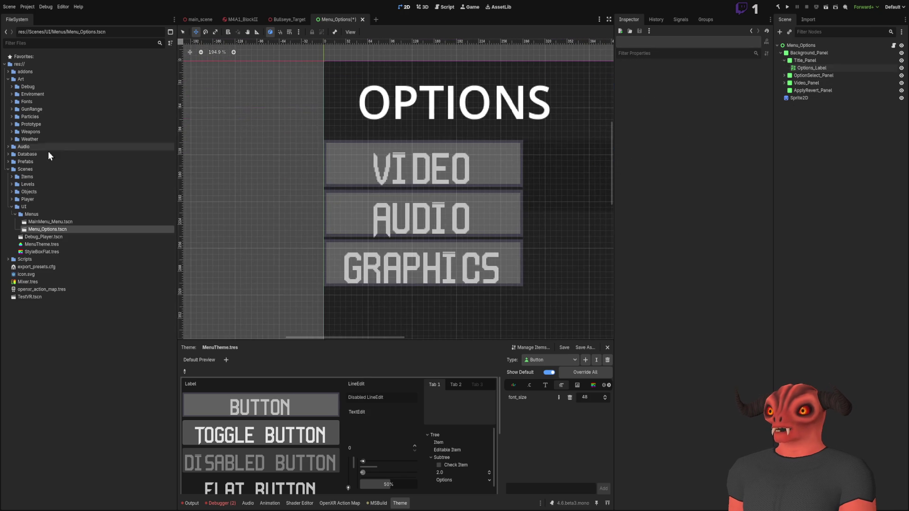
pyautogui.click(394, 149)
pyautogui.click(805, 137)
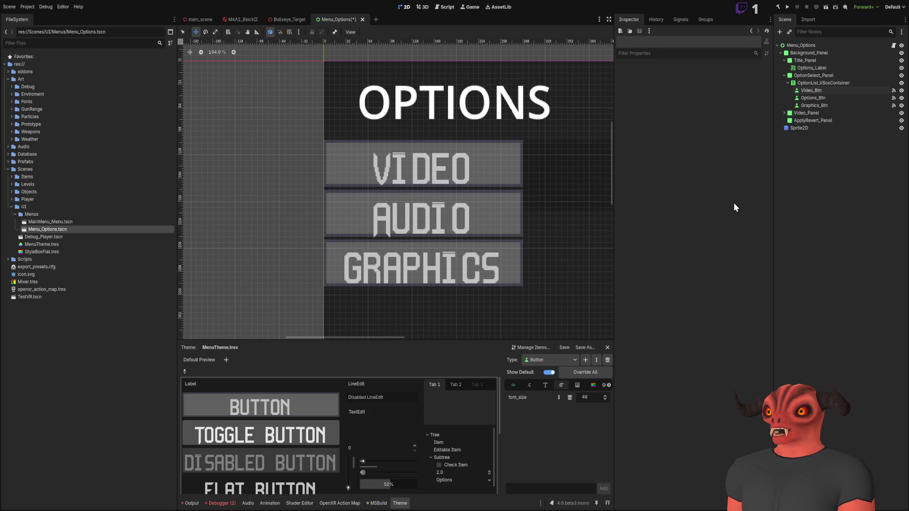
pyautogui.click(549, 372)
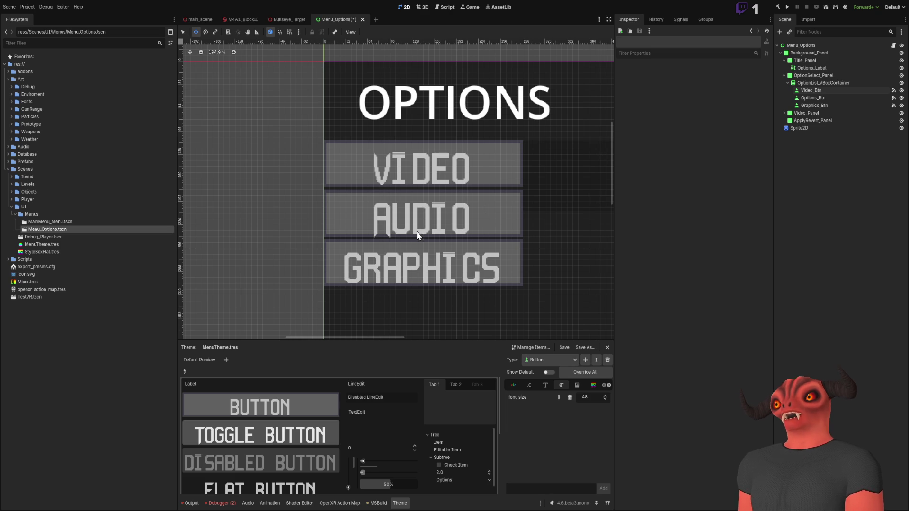
pyautogui.click(544, 386)
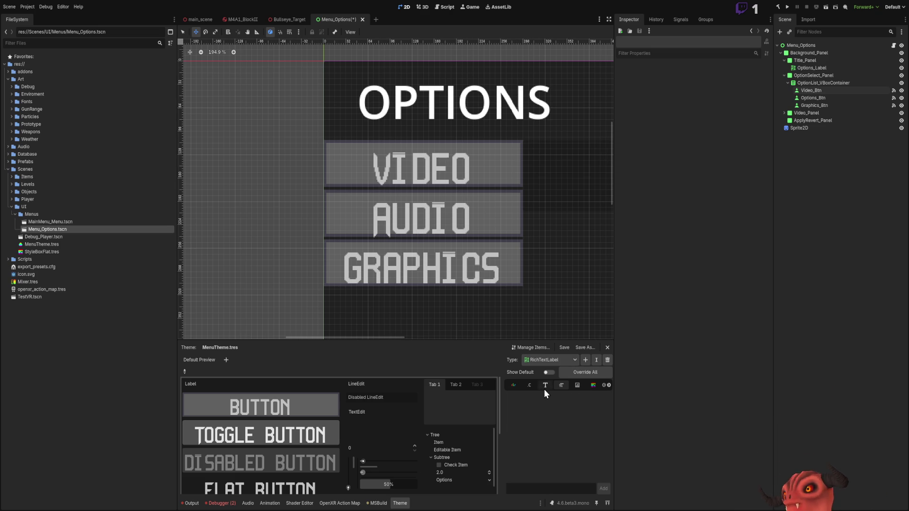
# Step: View the theme's color items and save the scene
pyautogui.click(513, 386)
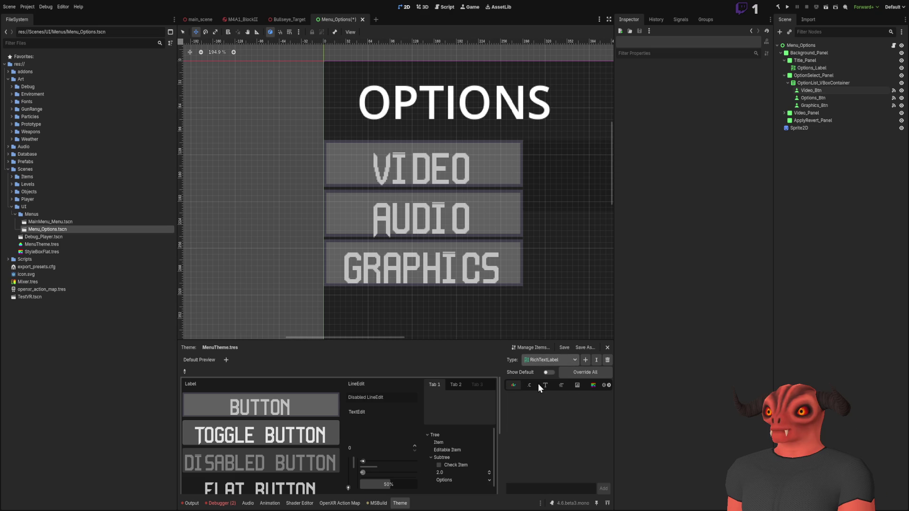
pyautogui.click(799, 128)
pyautogui.scroll(-3, 469, 159)
pyautogui.hotkey('ctrl', 's')
# Step: Inspect Options_Label's Theme property, clearing MenuTheme.tres and then undoing it
pyautogui.click(814, 69)
pyautogui.scroll(-3, 754, 158)
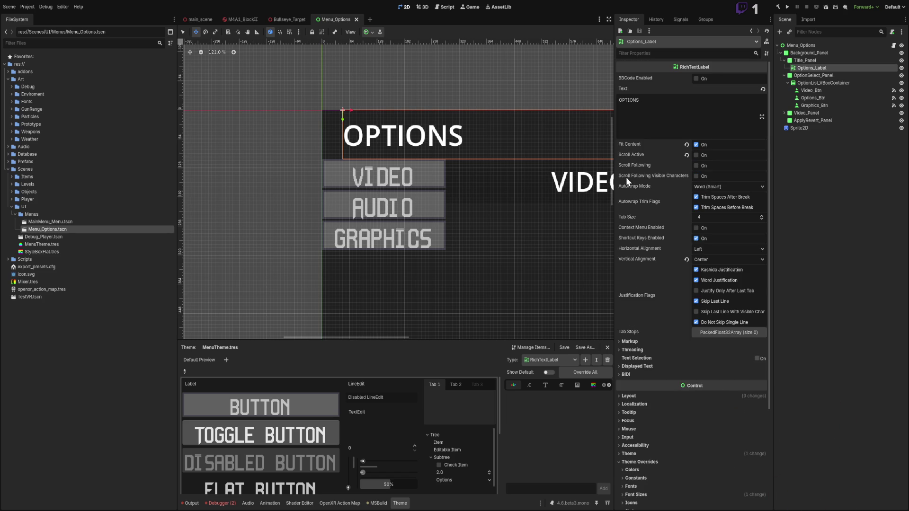
pyautogui.scroll(-2, 629, 185)
pyautogui.click(637, 335)
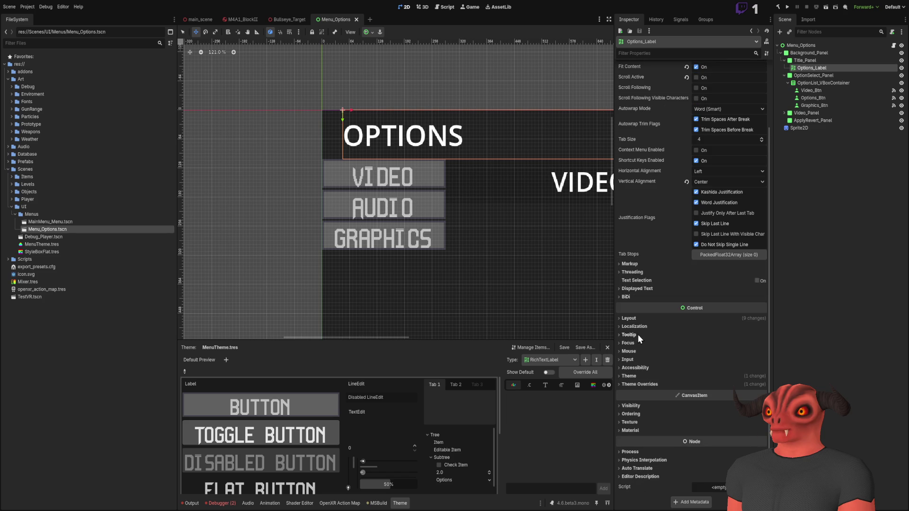
pyautogui.click(636, 376)
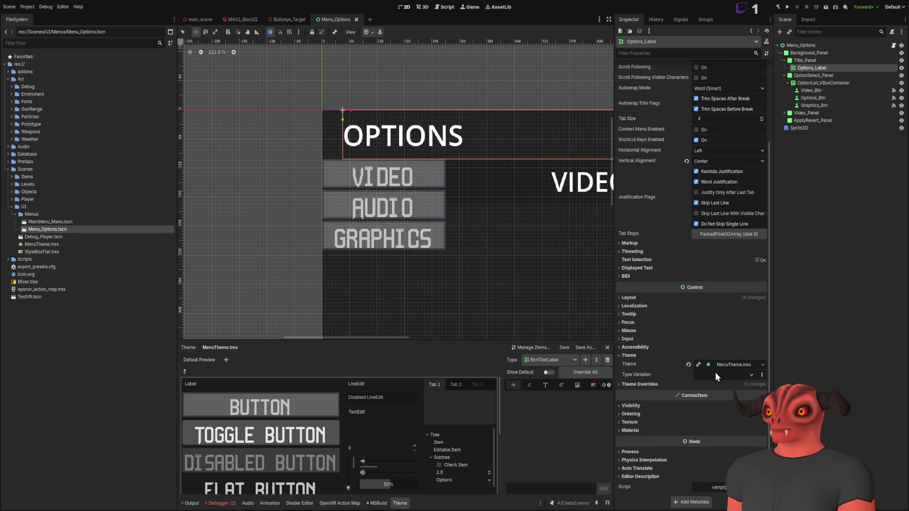
pyautogui.click(757, 364)
pyautogui.click(696, 369)
pyautogui.click(688, 365)
pyautogui.hotkey('ctrl', 'z')
# Step: Browse more theme item type tabs and preview the theme on the Debug_Player.tscn scene
pyautogui.scroll(-3, 410, 188)
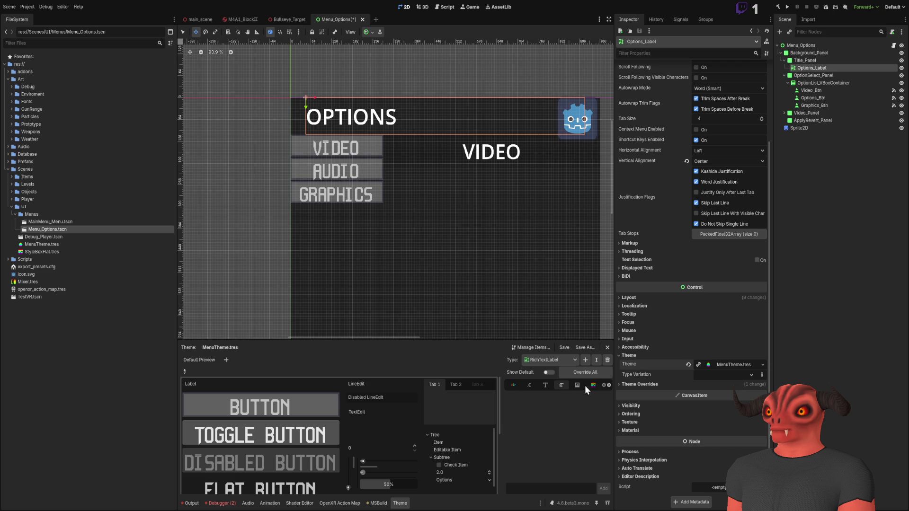
pyautogui.click(609, 385)
pyautogui.scroll(1, 525, 385)
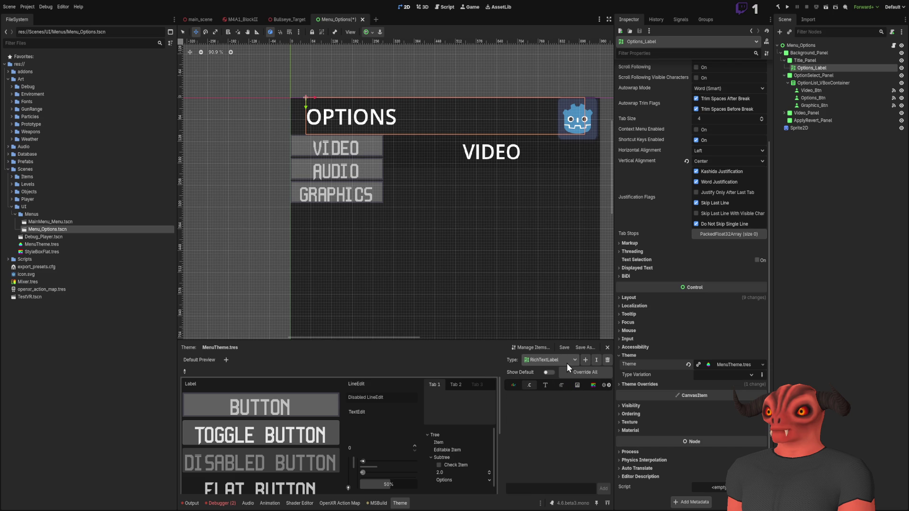
pyautogui.scroll(2, 565, 362)
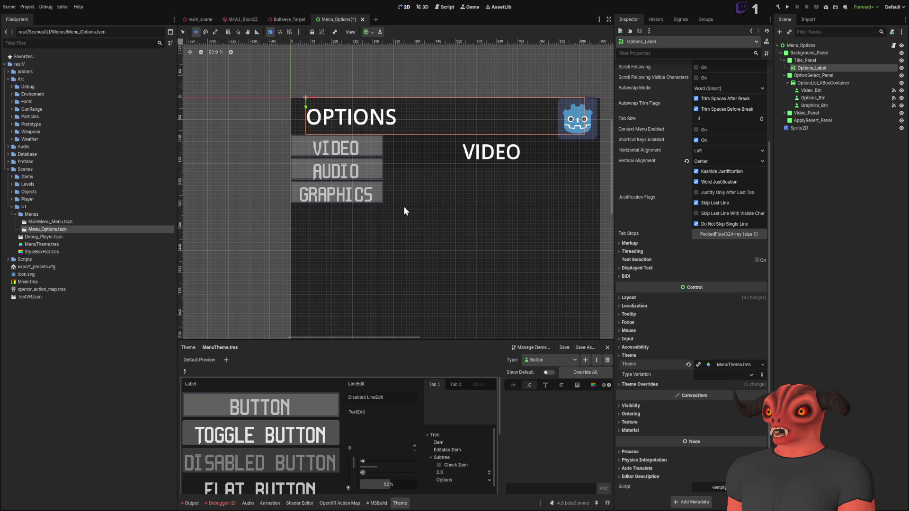
pyautogui.moveTo(397, 192); pyautogui.dragTo(356, 387)
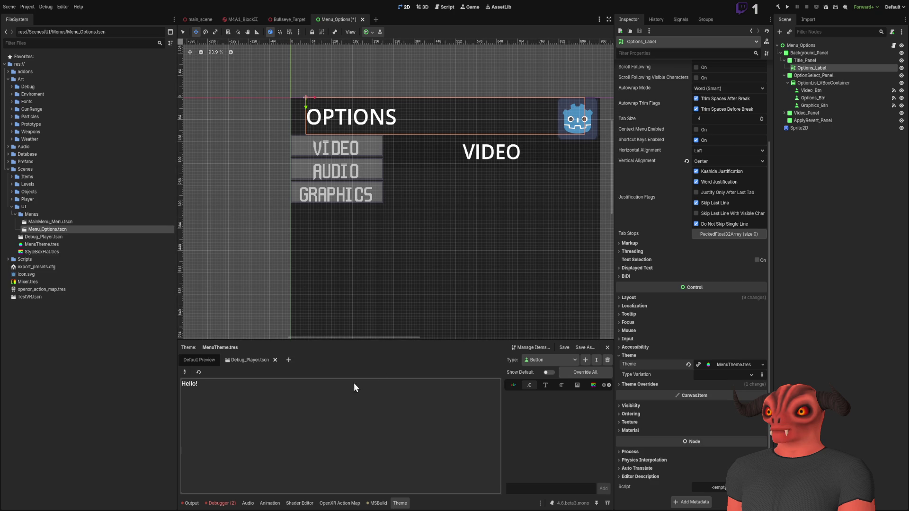
pyautogui.click(275, 360)
pyautogui.scroll(-2, 246, 407)
pyautogui.scroll(2, 265, 408)
pyautogui.scroll(-5, 295, 405)
pyautogui.scroll(5, 303, 405)
pyautogui.click(303, 405)
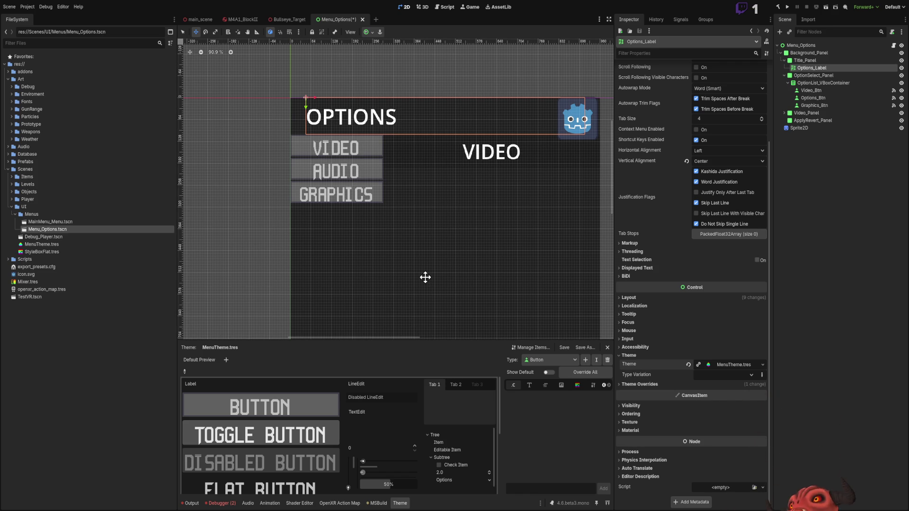
pyautogui.click(545, 360)
# Step: Open MenuTheme's RichTextLabel Fonts tab and drag the pixel font onto bold_font
pyautogui.click(542, 379)
pyautogui.click(531, 386)
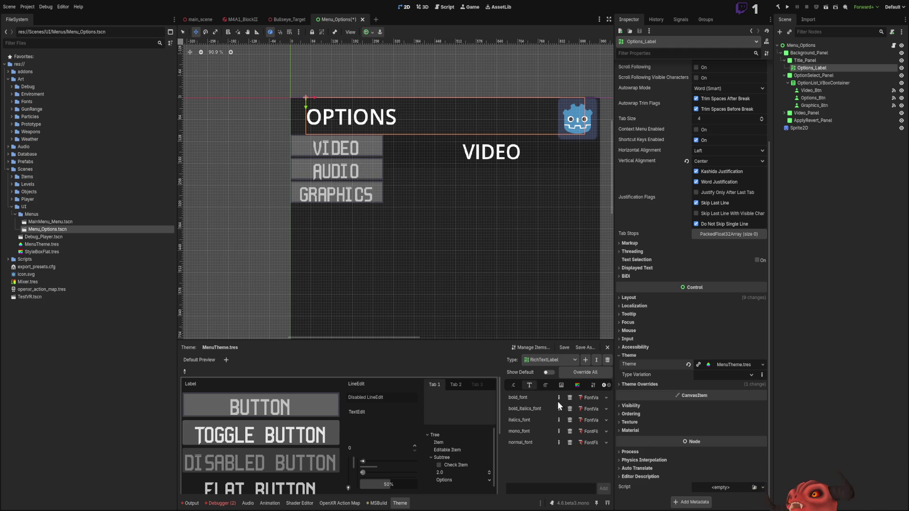
pyautogui.click(592, 398)
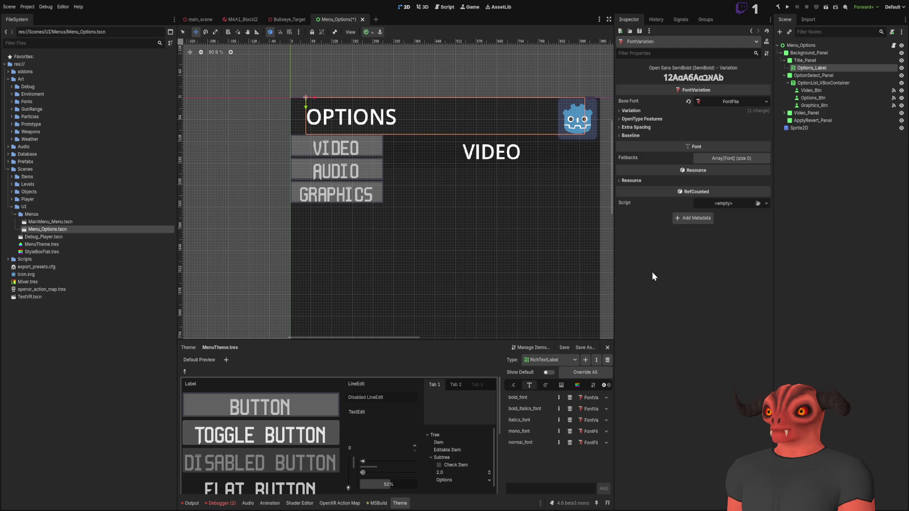
pyautogui.click(586, 432)
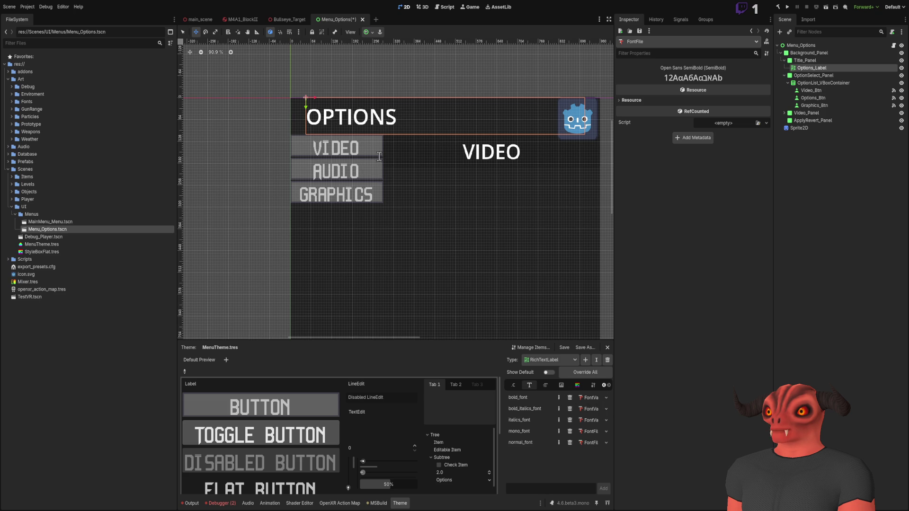
pyautogui.moveTo(578, 443); pyautogui.dragTo(592, 398)
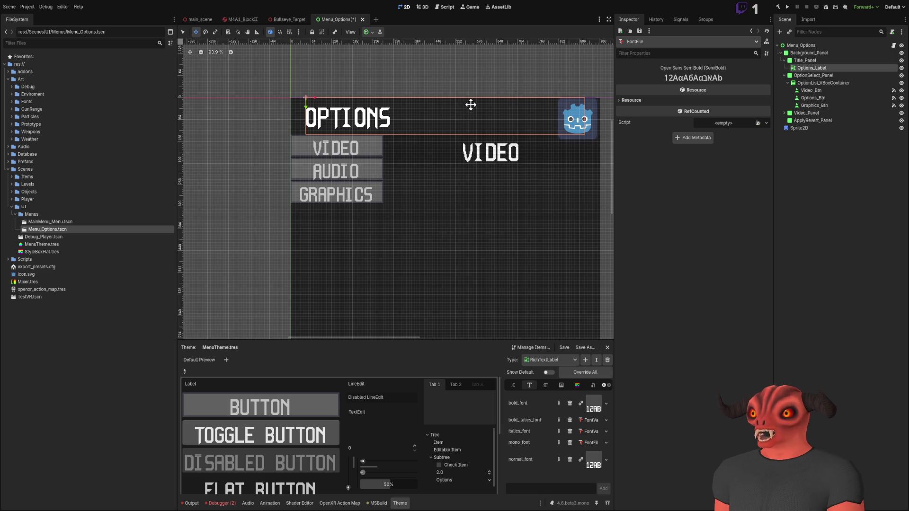
pyautogui.scroll(6, 356, 166)
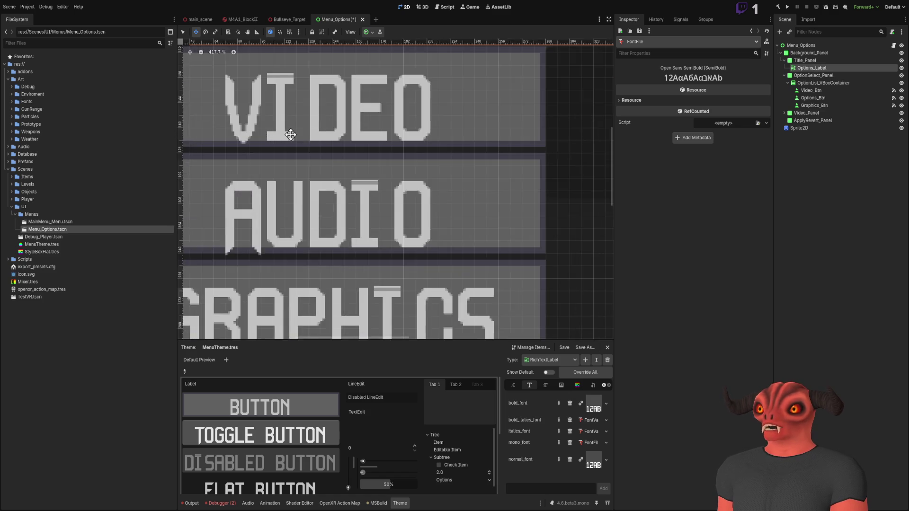
# Step: Browse RichTextLabel's font size, stylebox and constant tabs in the theme editor
pyautogui.scroll(-9, 407, 192)
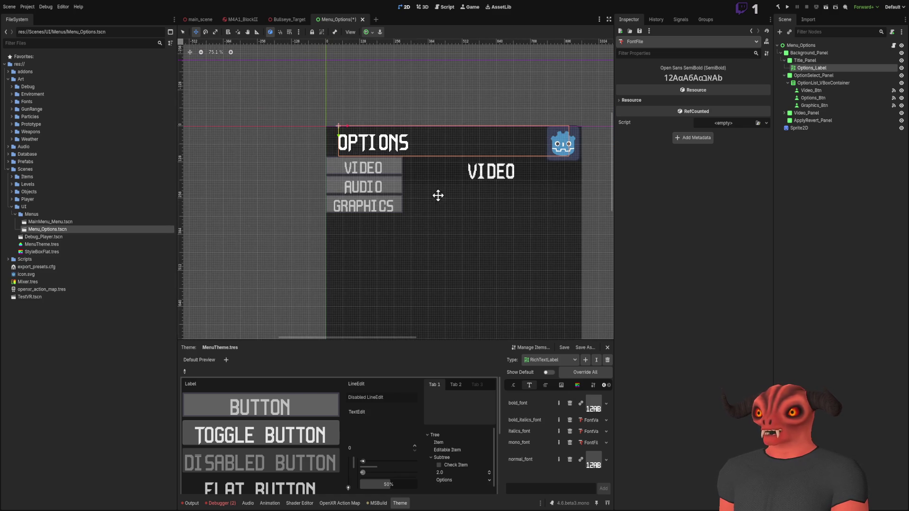
pyautogui.click(548, 388)
pyautogui.click(563, 385)
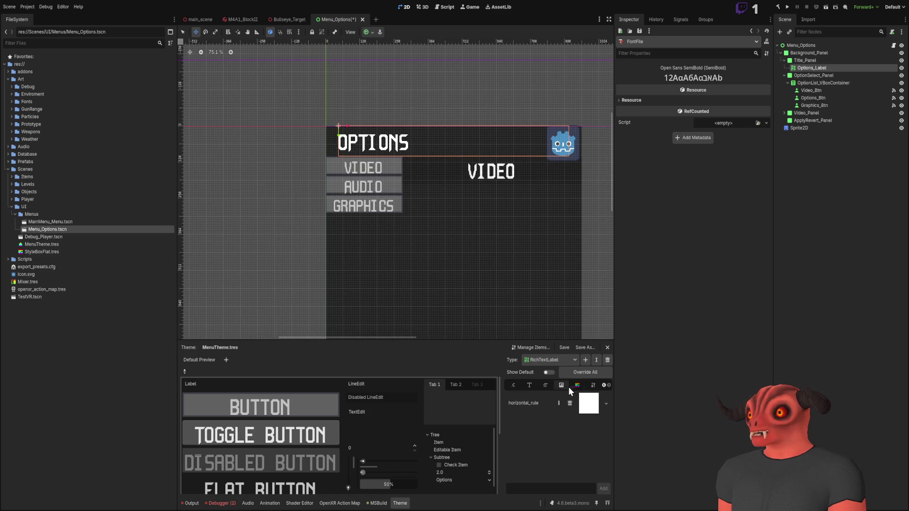
pyautogui.click(592, 385)
pyautogui.click(605, 385)
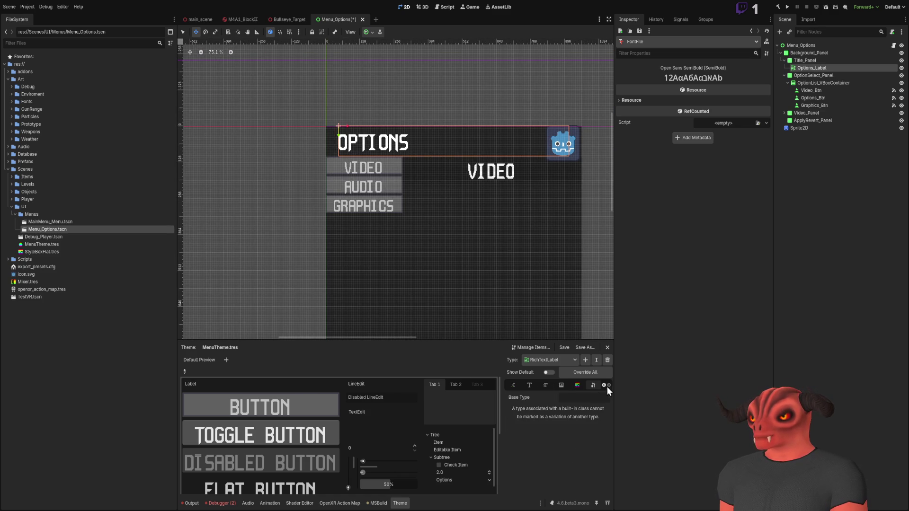
pyautogui.click(589, 384)
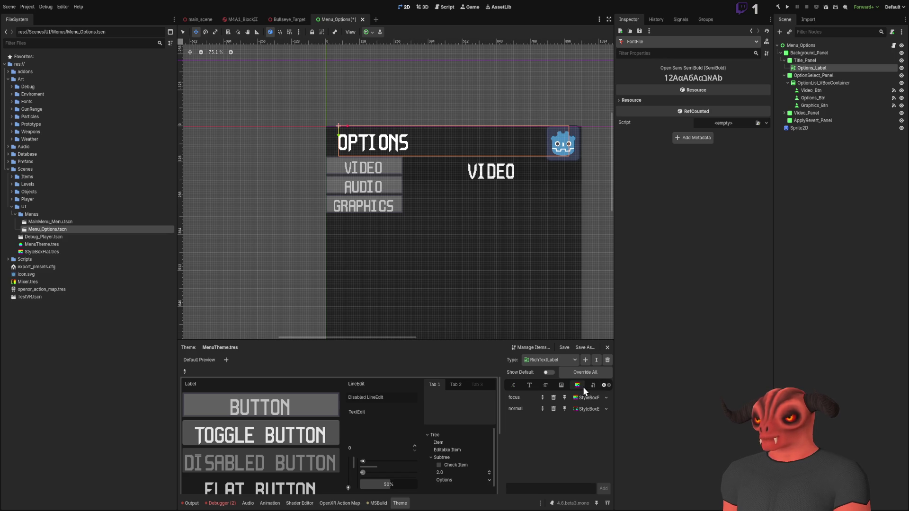
pyautogui.click(599, 387)
pyautogui.click(530, 385)
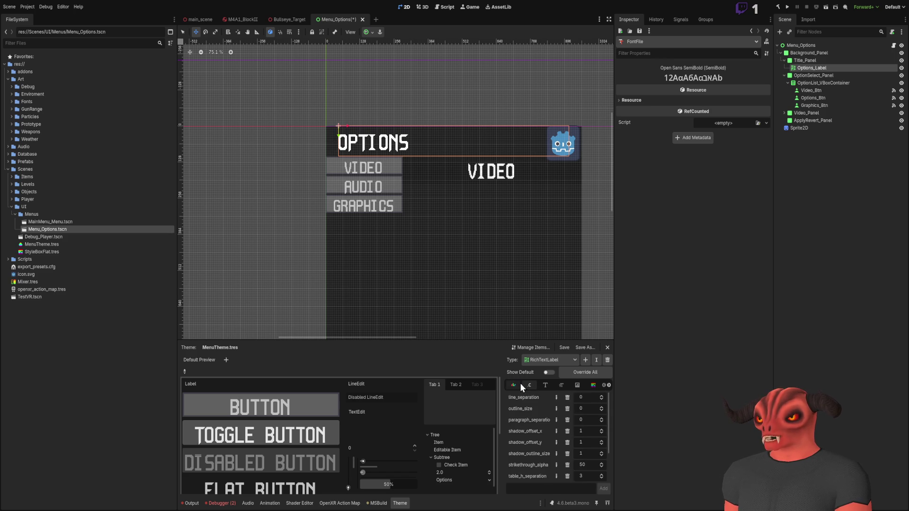
pyautogui.click(520, 382)
pyautogui.click(542, 385)
pyautogui.click(561, 385)
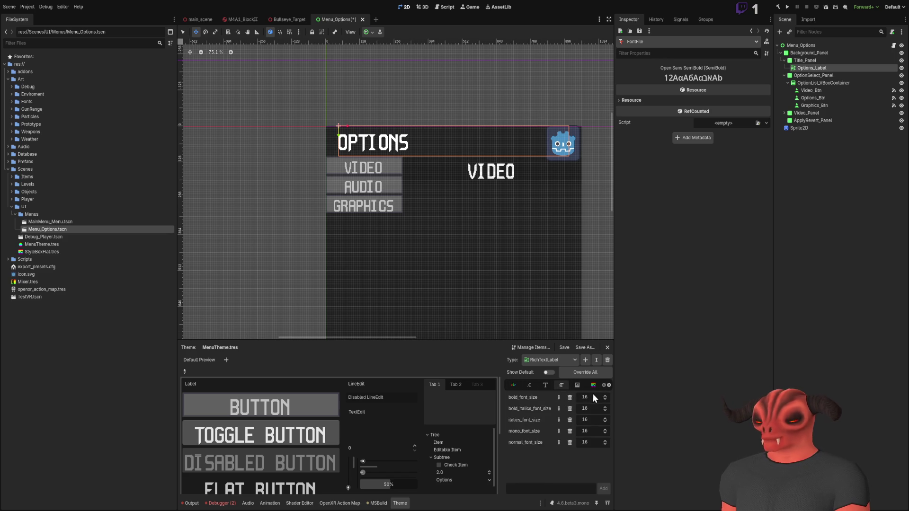
# Step: Change RichTextLabel's normal_font_size from 16 to 64
pyautogui.click(592, 442)
pyautogui.write('64')
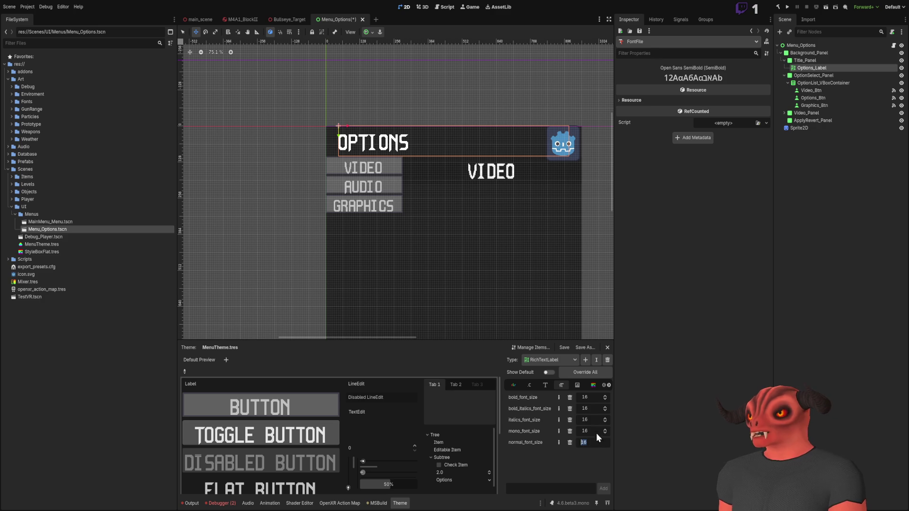
pyautogui.press('Return')
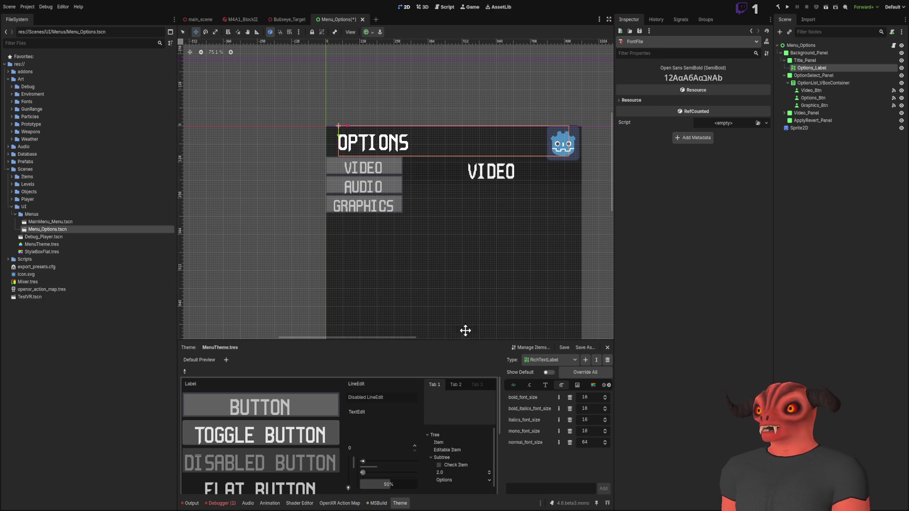
pyautogui.click(813, 69)
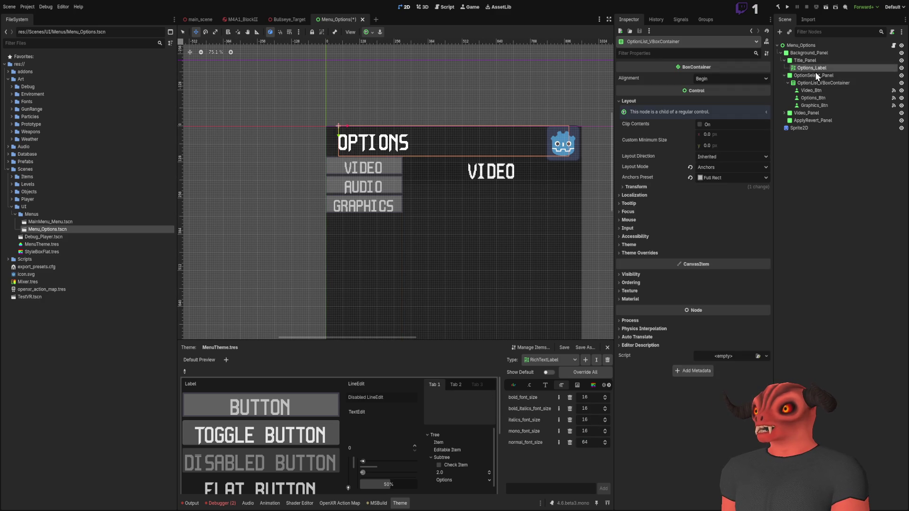
# Step: Revert Options_Label's Normal Font Size override under Theme Overrides > Font Sizes
pyautogui.scroll(-5, 692, 276)
pyautogui.click(633, 385)
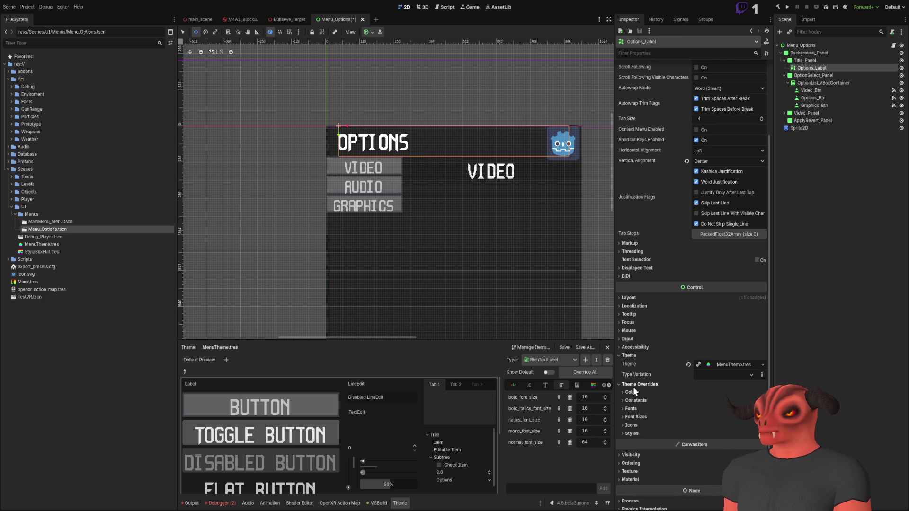
pyautogui.scroll(-2, 632, 379)
pyautogui.click(637, 367)
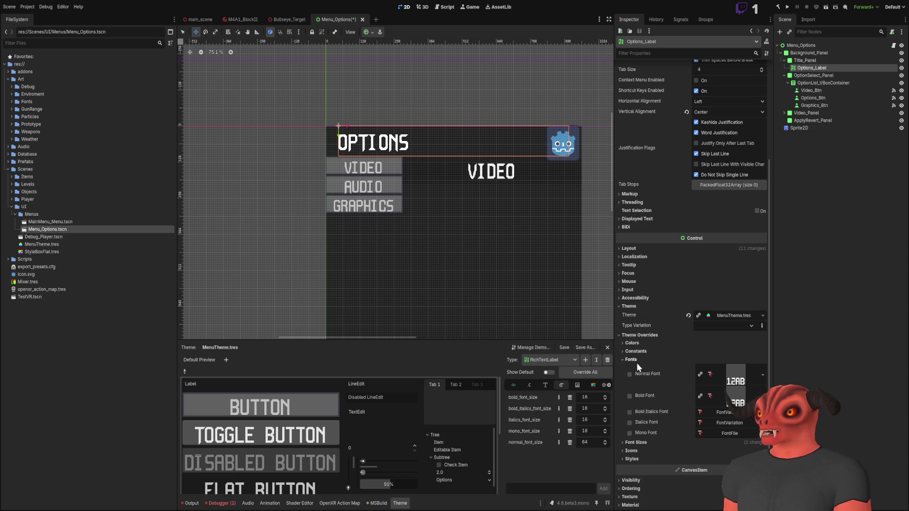
pyautogui.click(691, 378)
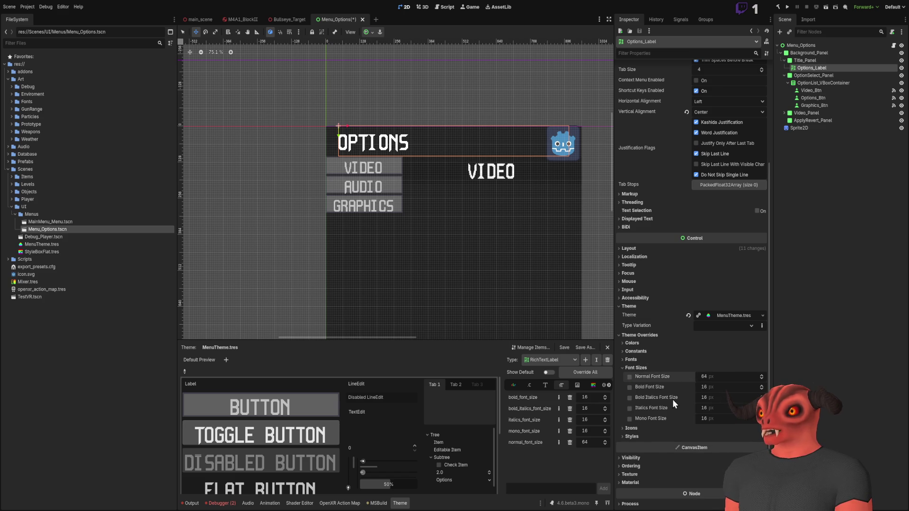
pyautogui.click(632, 371)
pyautogui.scroll(5, 308, 122)
pyautogui.scroll(-3, 440, 213)
pyautogui.scroll(-3, 478, 190)
pyautogui.scroll(1, 371, 118)
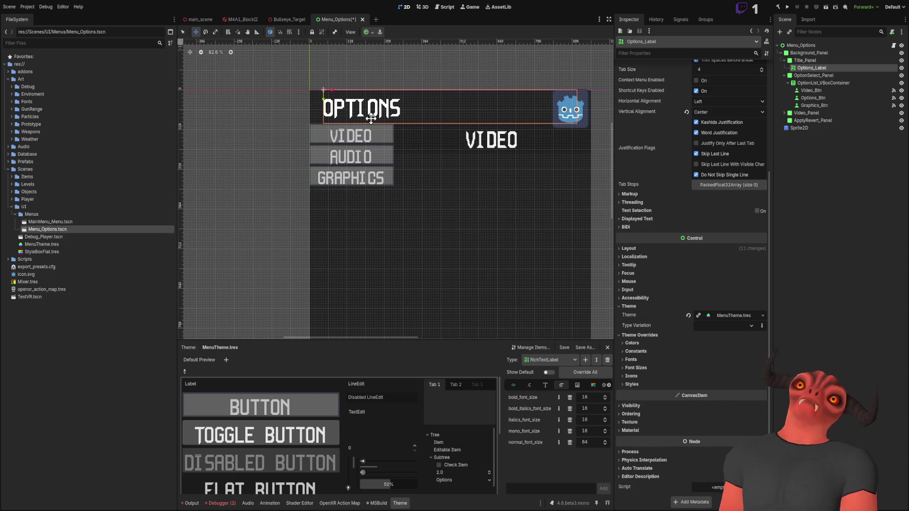
# Step: Switch the Theme editor Type to Button and save the MenuTheme resource
pyautogui.click(878, 260)
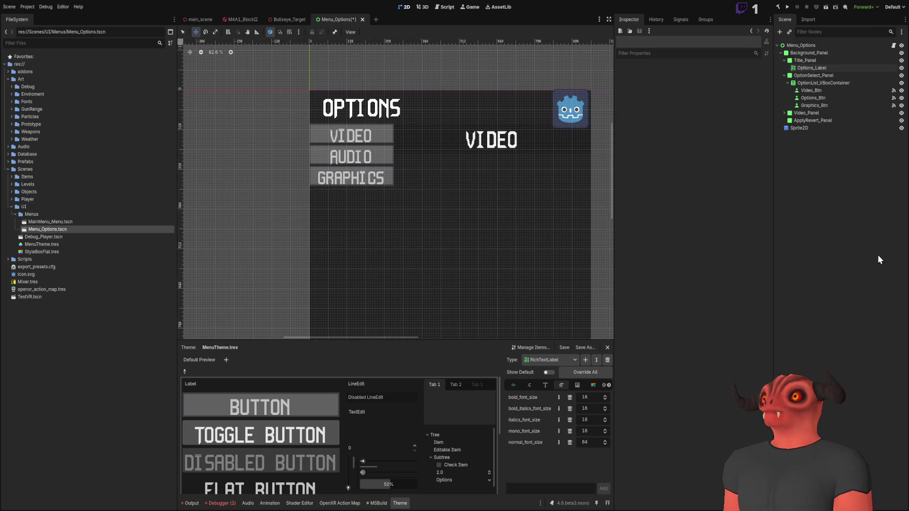
pyautogui.scroll(1, 386, 83)
pyautogui.scroll(-5, 432, 101)
pyautogui.scroll(9, 405, 156)
pyautogui.scroll(-1, 453, 150)
pyautogui.scroll(-8, 548, 201)
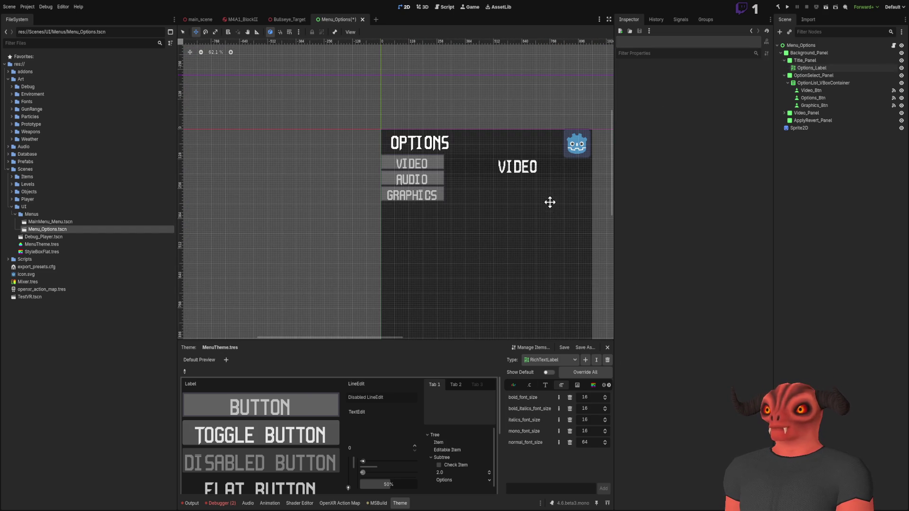
pyautogui.click(535, 362)
pyautogui.click(536, 374)
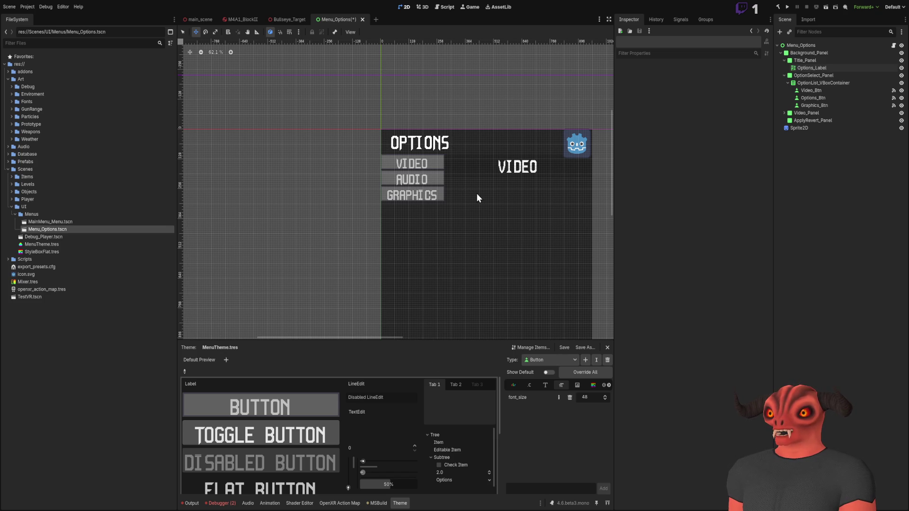
pyautogui.click(571, 349)
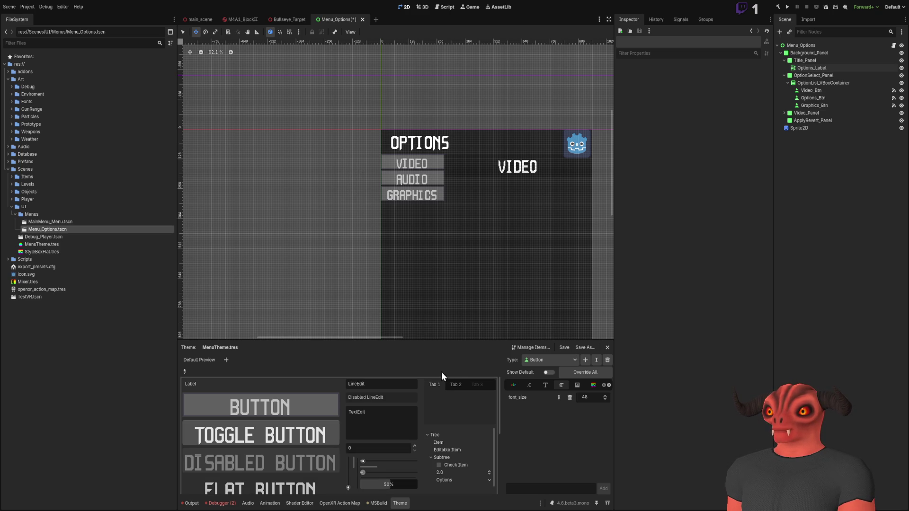
# Step: Switch MenuTheme's Type to Panel and edit its panel StyleBoxFlat in the StyleBox tab
pyautogui.click(552, 362)
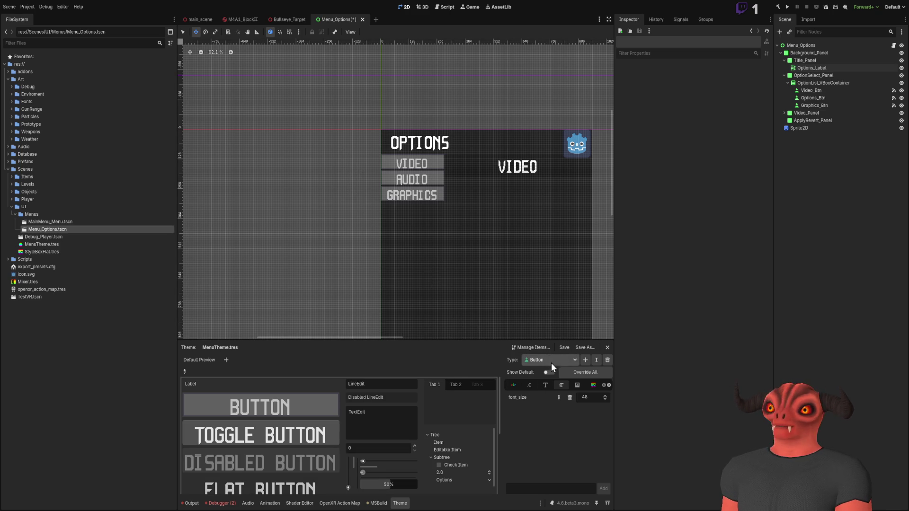
pyautogui.click(547, 381)
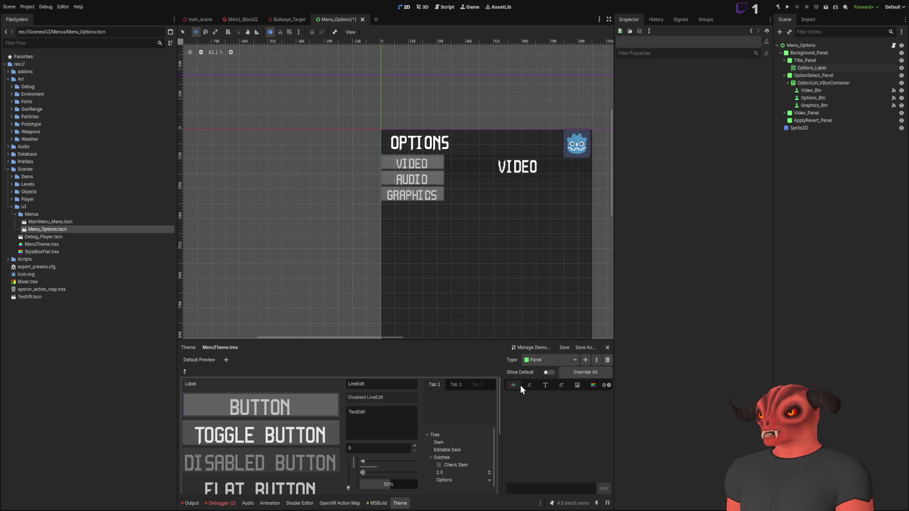
pyautogui.scroll(-1, 518, 384)
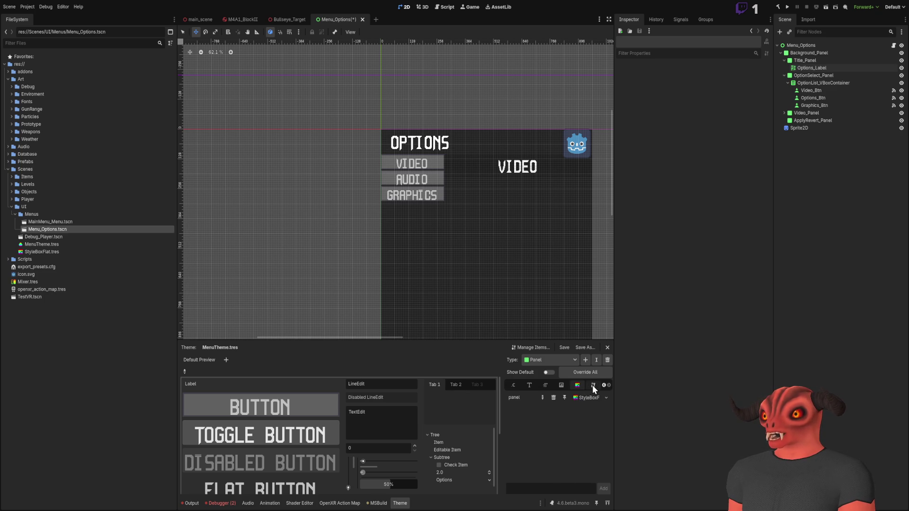
pyautogui.click(578, 385)
pyautogui.click(586, 400)
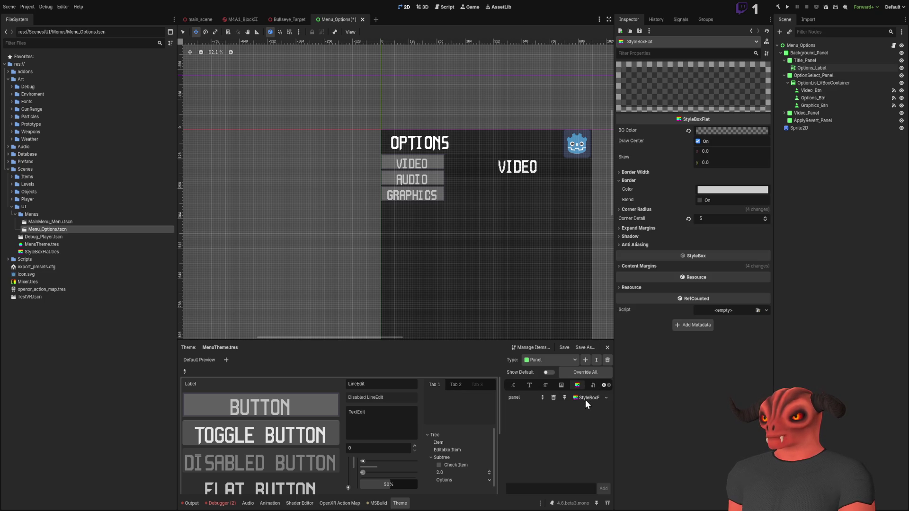